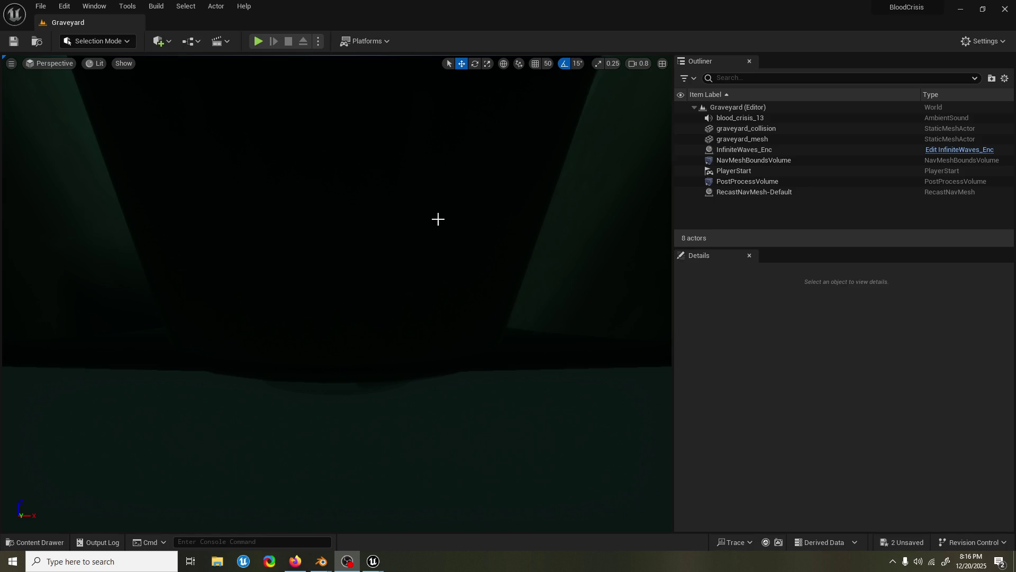
Fly the viewport camera into the graveyard arena to view its circular central platform
mouse_move(358, 185)
left_mouse_down()
mouse_move(370, 185)
mouse_move(344, 180)
mouse_move(328, 190)
left_mouse_up()
scroll(344, 180, "up", 2)
scroll(329, 190, "up", 2)
scroll(329, 191, "down", 2)
scroll(328, 190, "down", 2)
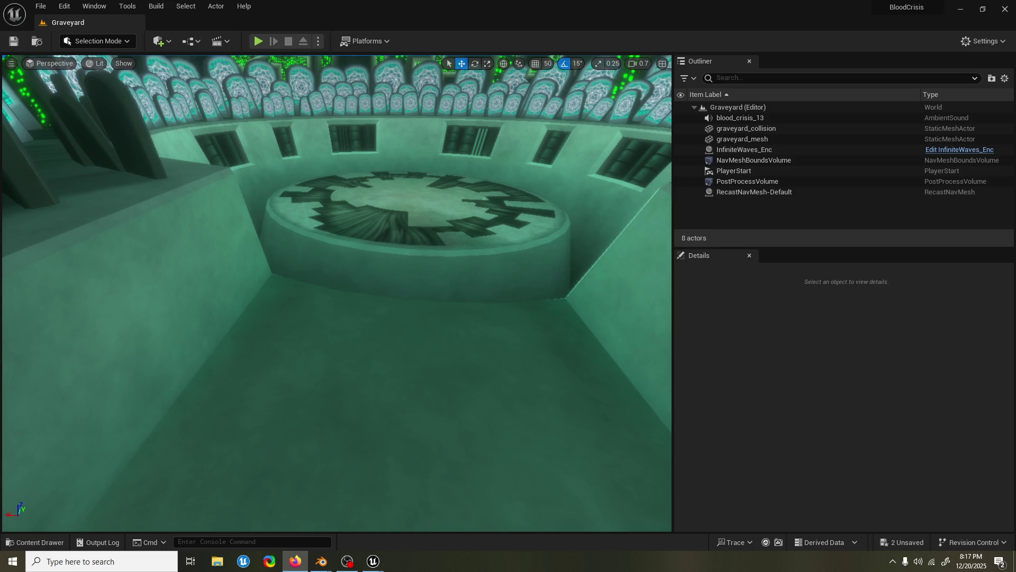
key("alt+Tab")
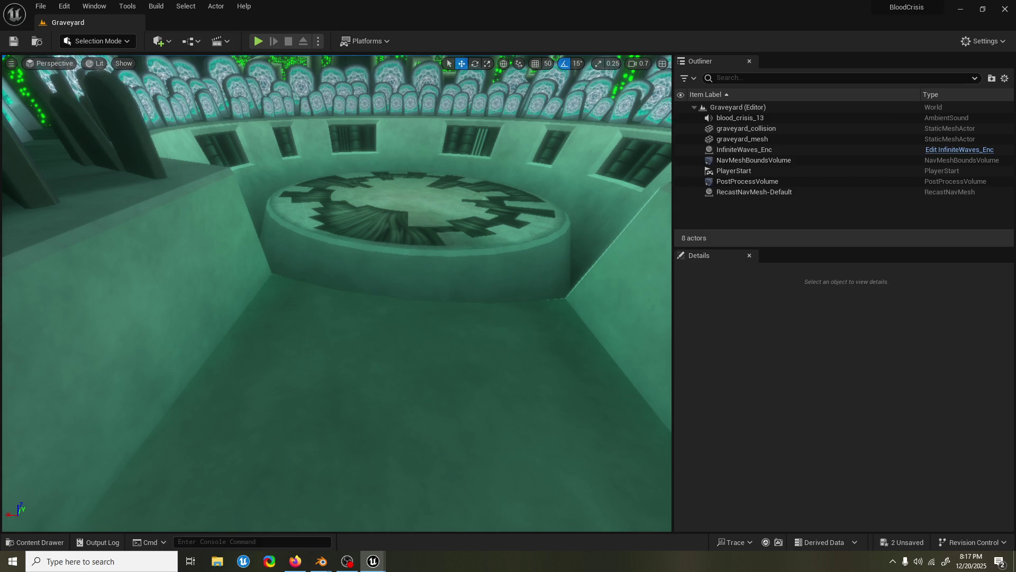
Save all pending project changes, then switch over to Firefox
key("ctrl+s")
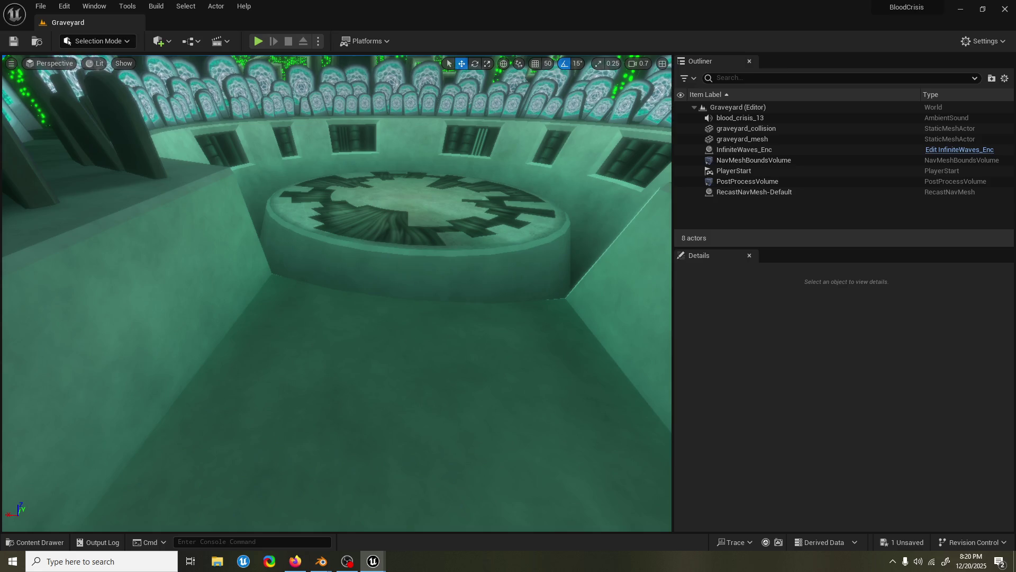
left_click(295, 561)
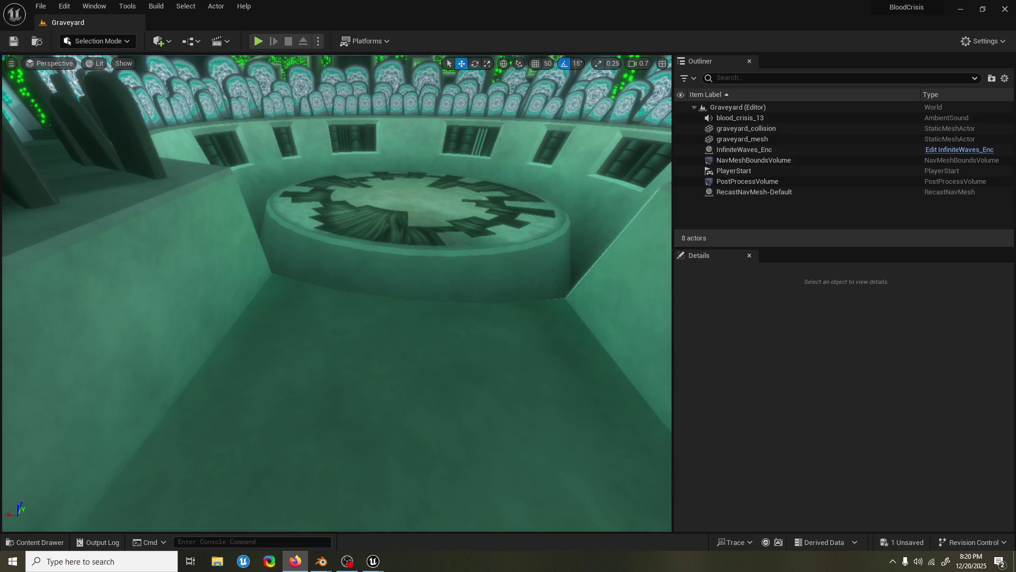
key("alt+Tab")
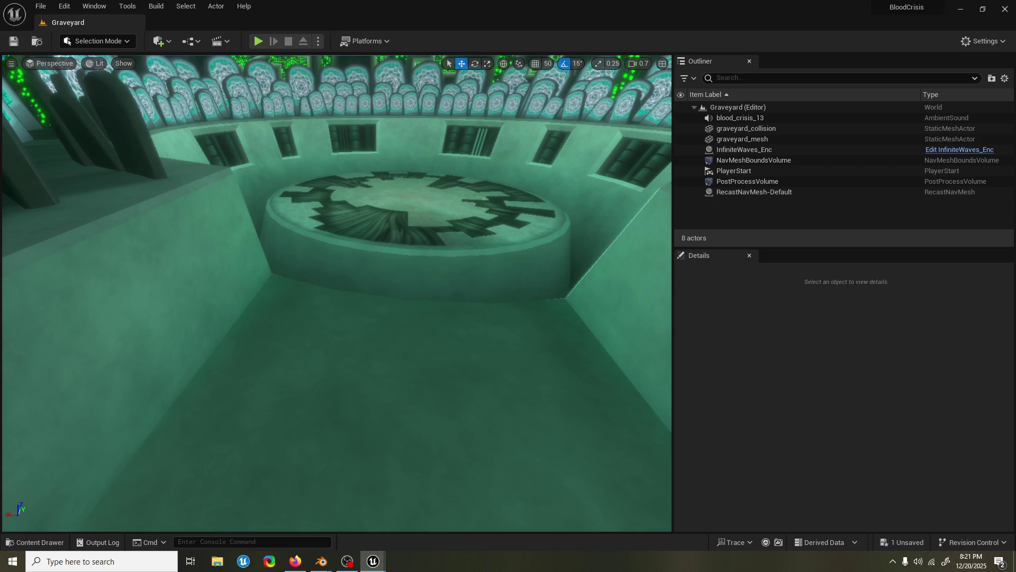
Switch from Firefox back to the editor's PlayerChar_BP Event Graph with the AFK timeline
key("alt+Tab")
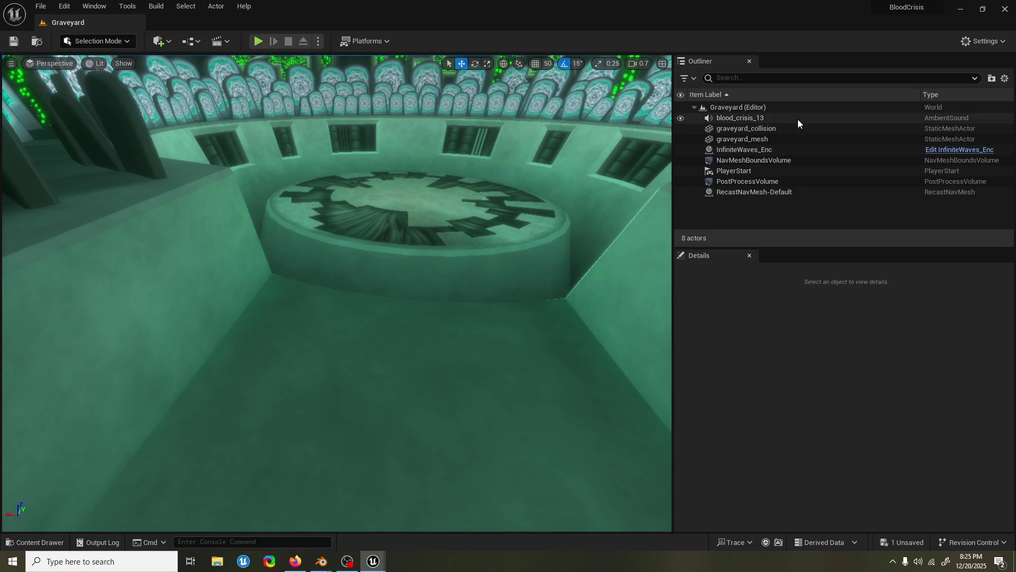
key("alt+Tab")
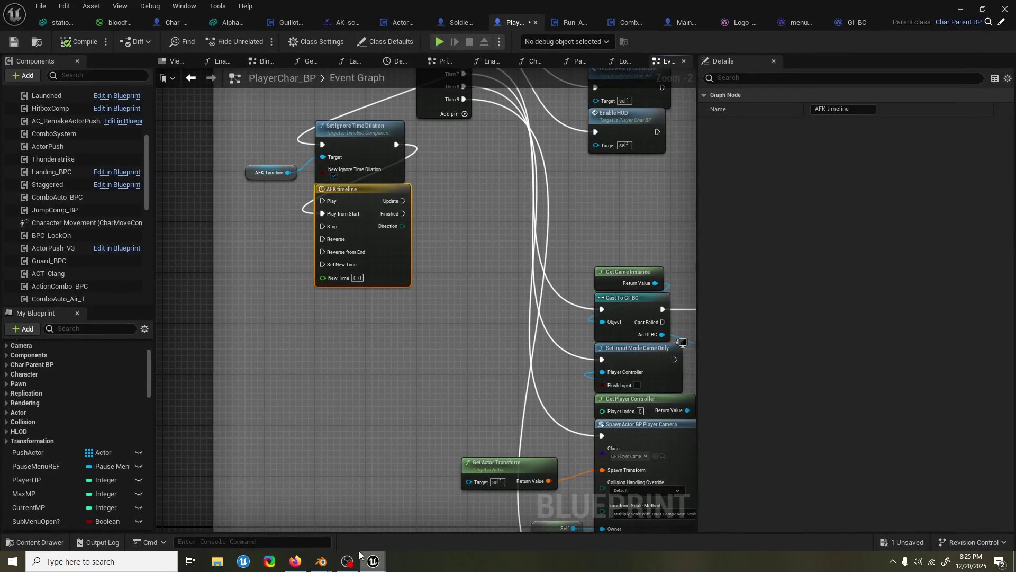
Add a 'reset afk timer' custom event wired to the AFK timeline's Play from Start pin
right_click(239, 196)
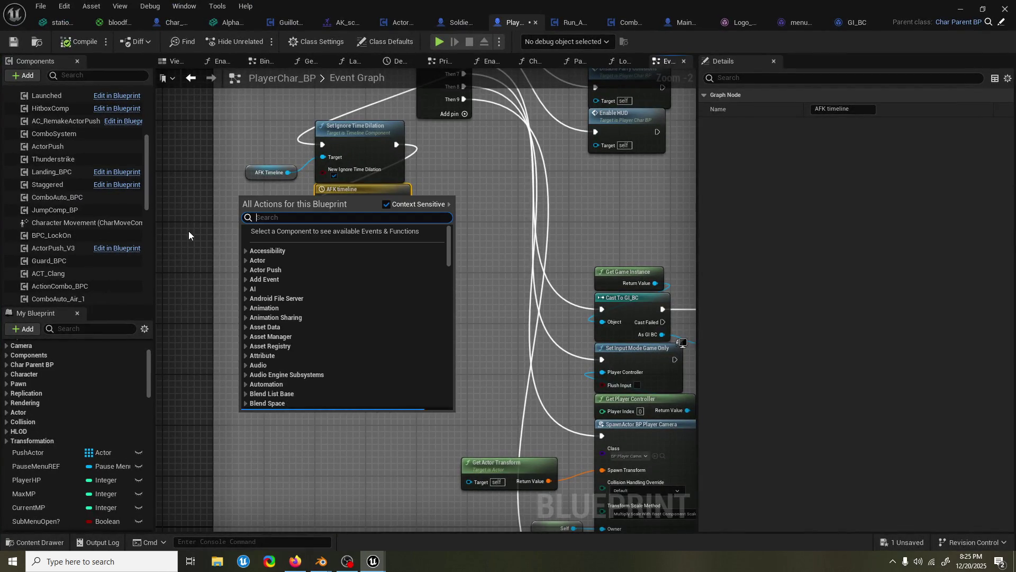
type("custom even")
key("Escape")
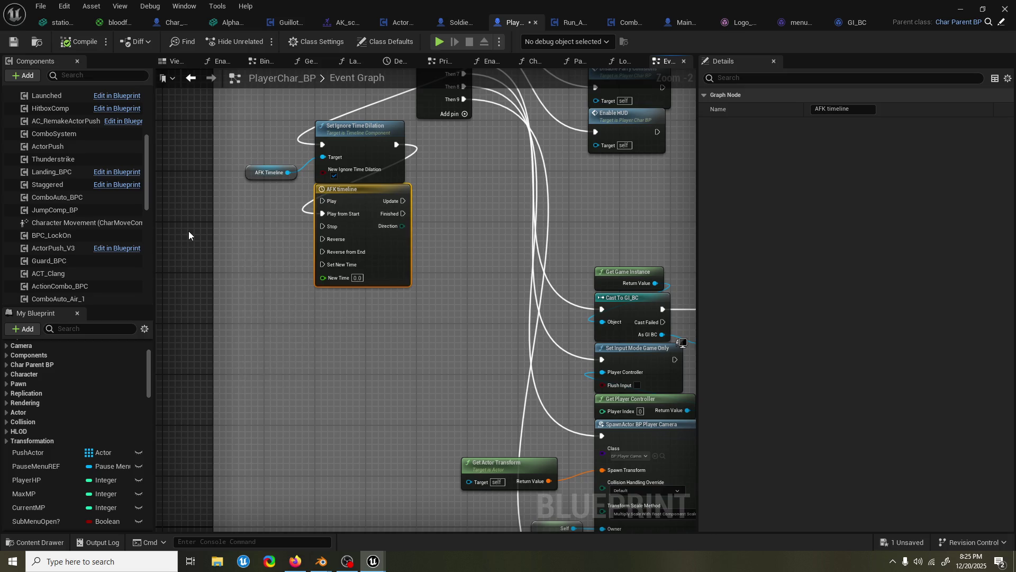
type("reset")
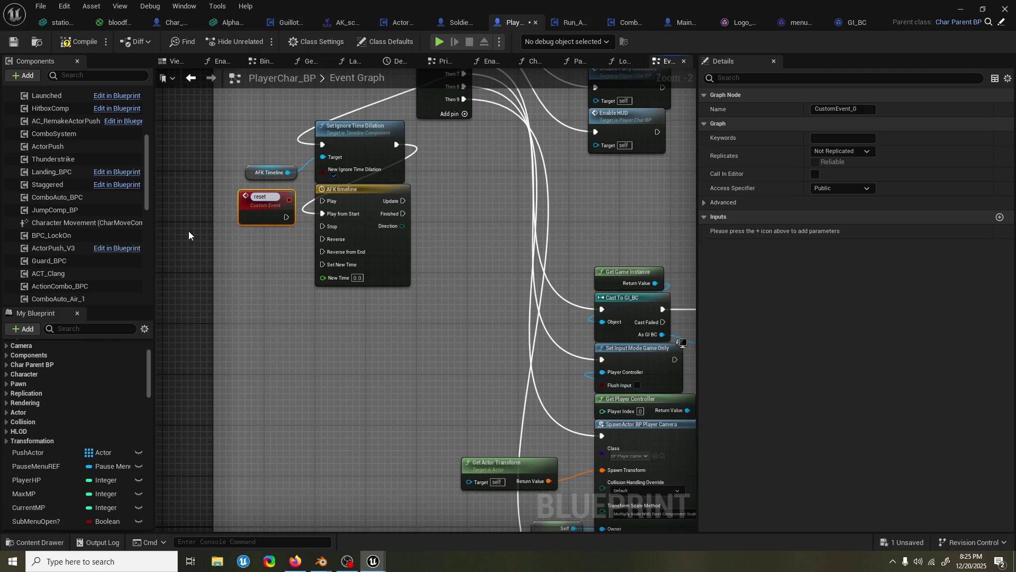
type(" afk timer")
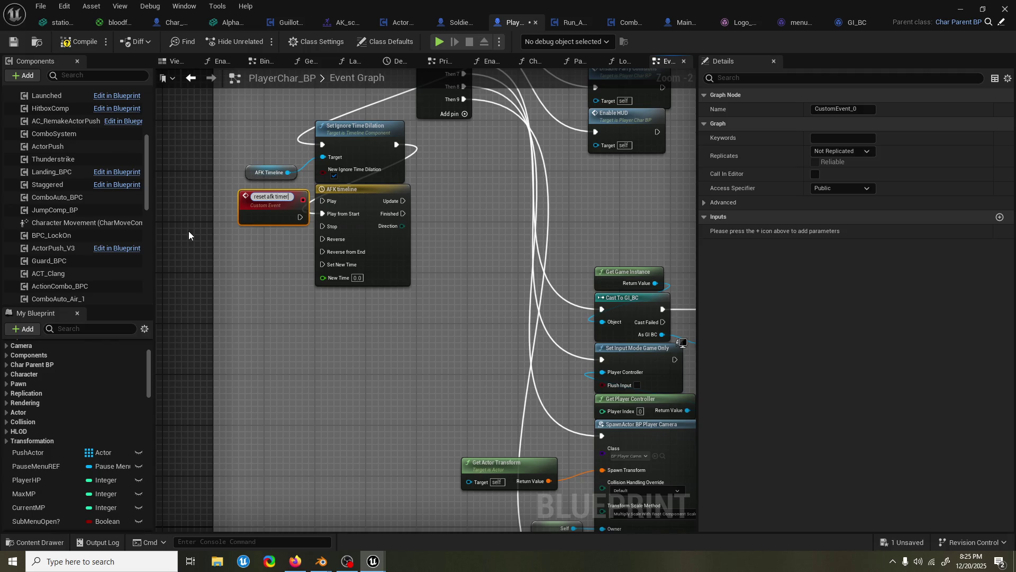
left_click(188, 231)
left_click_drag(289, 214, 333, 215)
left_click_drag(256, 213, 250, 213)
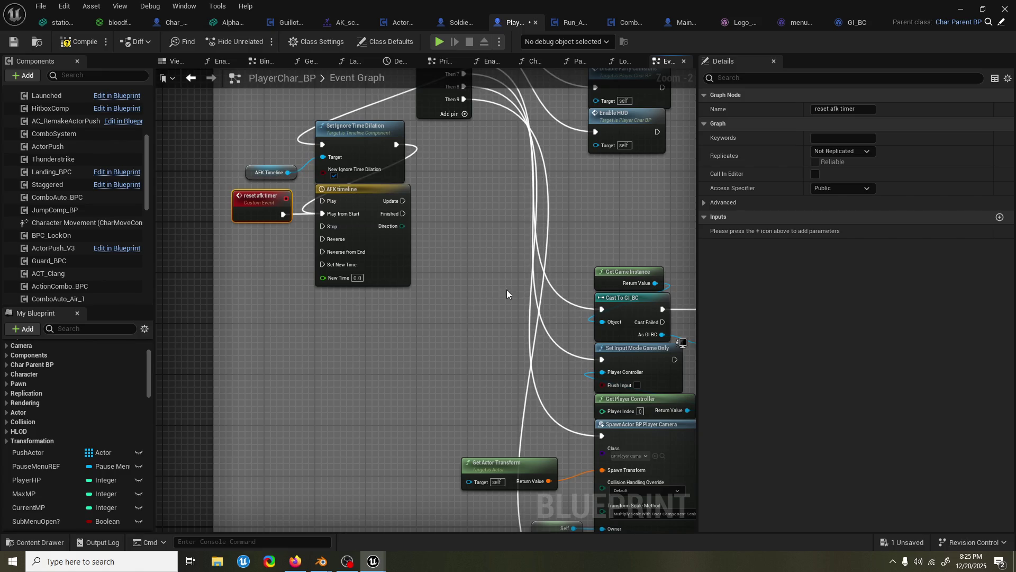
scroll(446, 272, "down", 7)
Place a Reset Afk Timer call node in an empty spot of the Event Graph
mouse_move(444, 273)
left_mouse_down()
mouse_move(566, 282)
mouse_move(525, 172)
mouse_move(482, 242)
left_mouse_up()
scroll(434, 172, "up", 5)
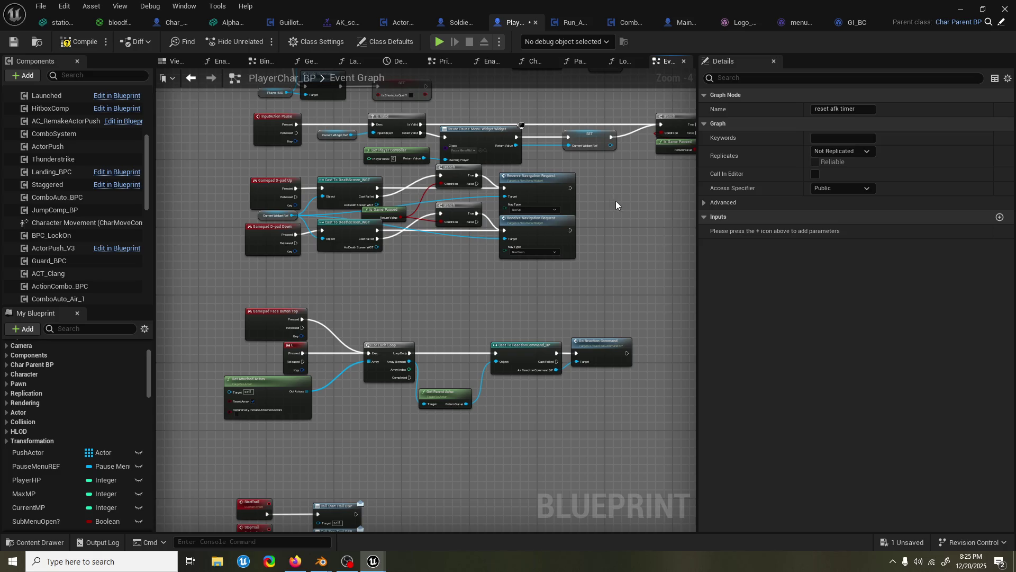
scroll(620, 201, "down", 5)
scroll(595, 194, "up", 3)
mouse_move(595, 194)
left_mouse_down()
mouse_move(420, 284)
mouse_move(373, 276)
left_mouse_up()
right_click(488, 316)
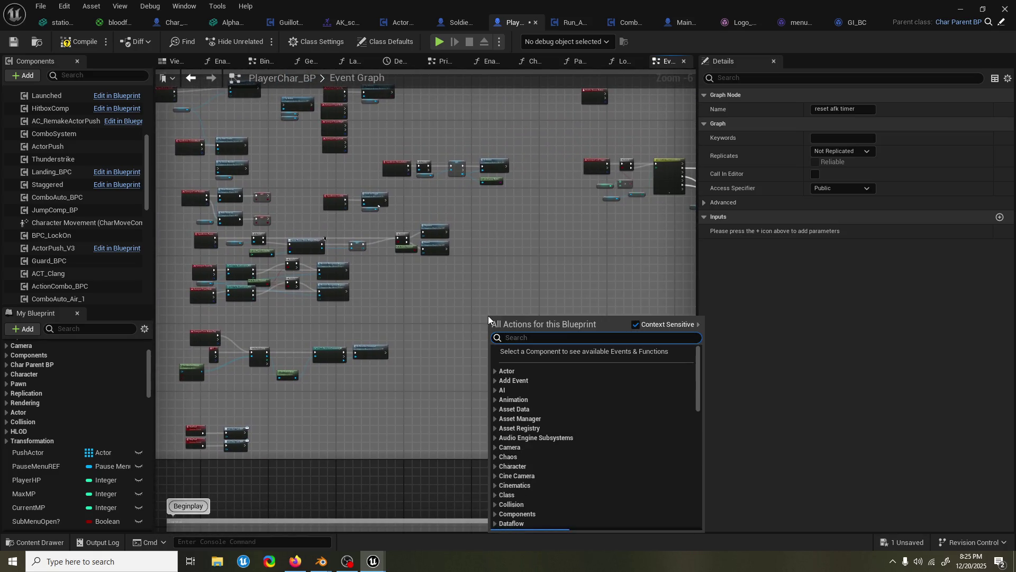
type("event reset")
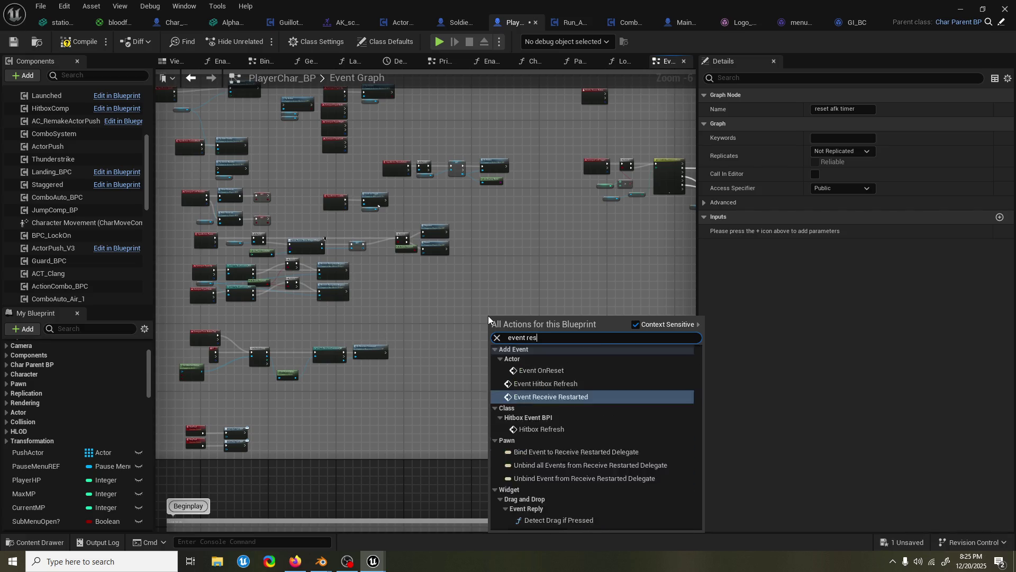
key("BackSpace")
key("BackSpace")
key("BackSpace")
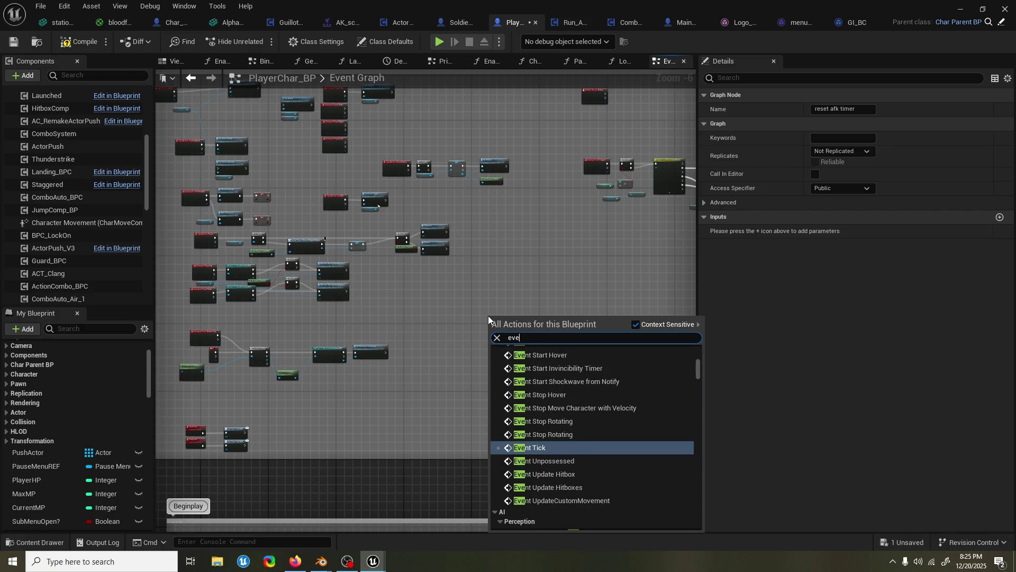
type("reset timer")
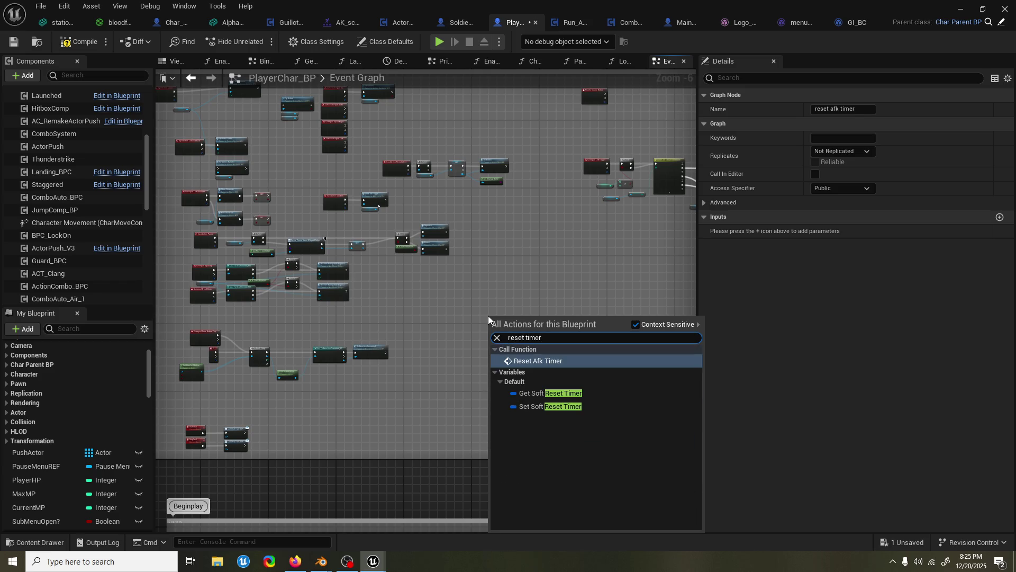
key("Return")
Wire Gamepad Face Button Top's Pressed pin into the Reset Afk Timer node
scroll(434, 335, "up", 3)
mouse_move(355, 335)
left_mouse_down()
mouse_move(336, 390)
mouse_move(351, 334)
mouse_move(459, 300)
left_mouse_up()
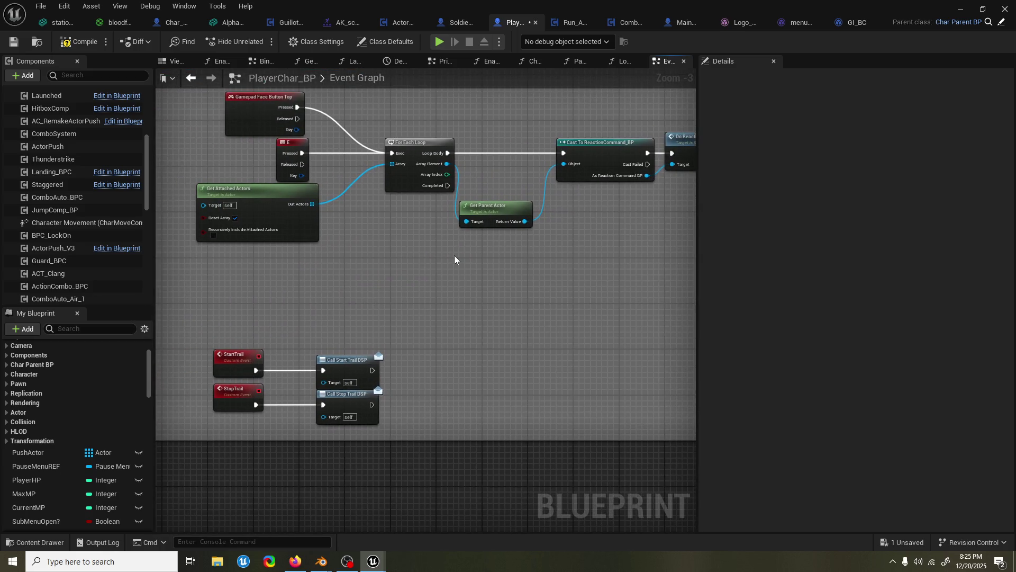
left_click_drag(455, 259, 465, 299)
scroll(448, 236, "down", 2)
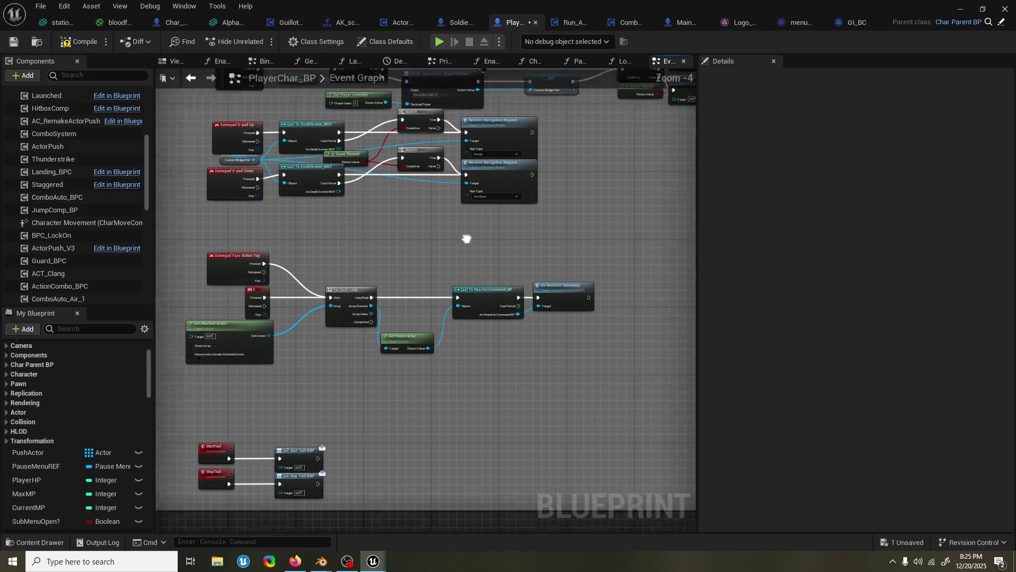
mouse_move(263, 275)
left_mouse_down()
mouse_move(671, 258)
mouse_move(531, 291)
mouse_move(405, 288)
left_mouse_up()
scroll(405, 288, "up", 1)
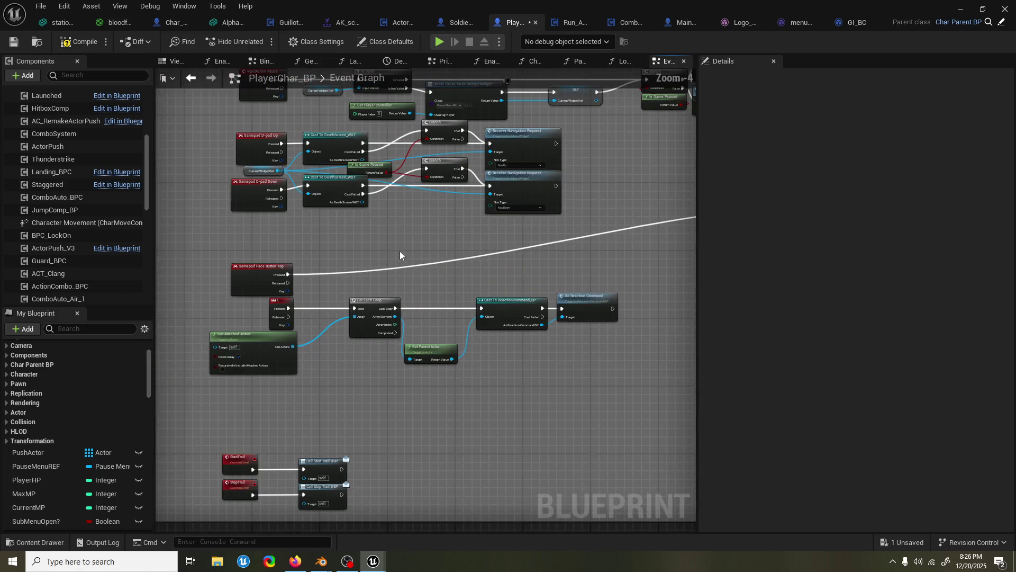
mouse_move(410, 242)
left_mouse_down()
mouse_move(390, 270)
mouse_move(328, 313)
left_mouse_up()
scroll(331, 302, "down", 1)
left_click_drag(214, 282, 271, 298)
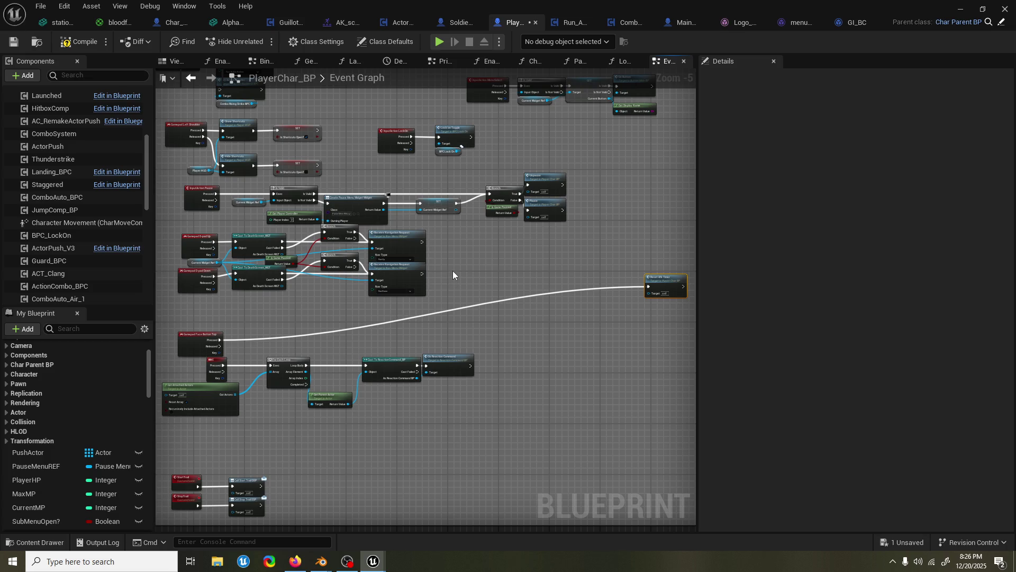
Wire the upper and lower navigation requests and the lock-on toggle into Reset Afk Timer
left_click_drag(422, 274, 649, 287)
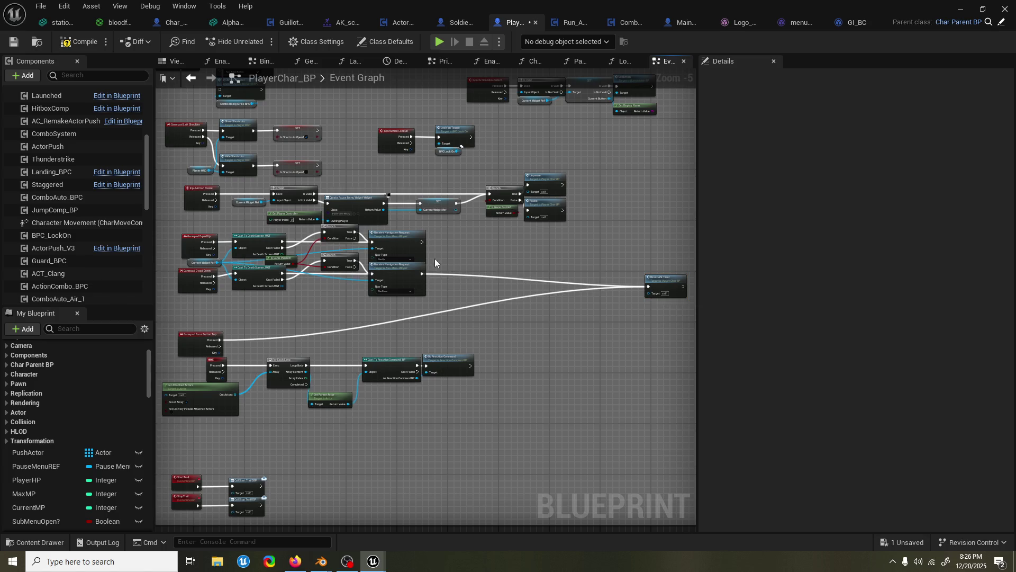
mouse_move(422, 242)
left_mouse_down()
mouse_move(617, 250)
mouse_move(650, 286)
left_mouse_up()
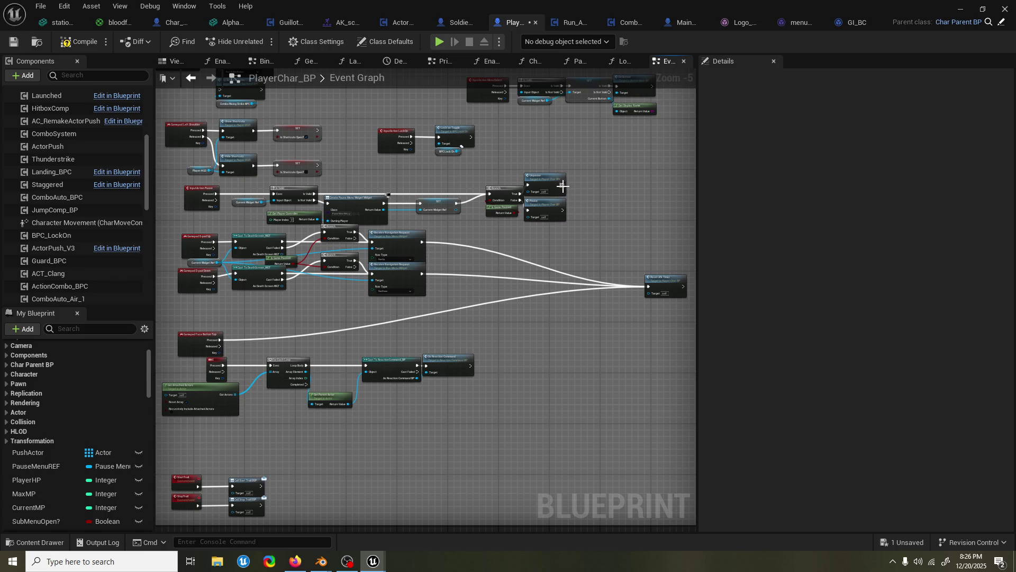
mouse_move(572, 198)
left_mouse_down()
mouse_move(586, 227)
mouse_move(567, 233)
left_mouse_up()
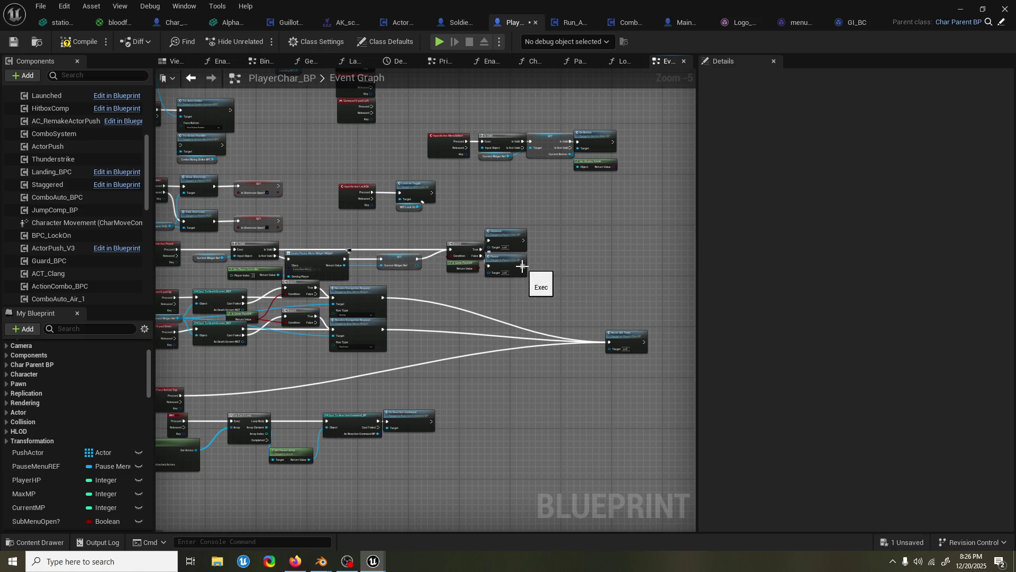
mouse_move(522, 266)
left_mouse_down()
mouse_move(608, 252)
mouse_move(591, 256)
mouse_move(661, 308)
mouse_move(676, 342)
left_mouse_up()
left_click_drag(619, 244, 595, 263)
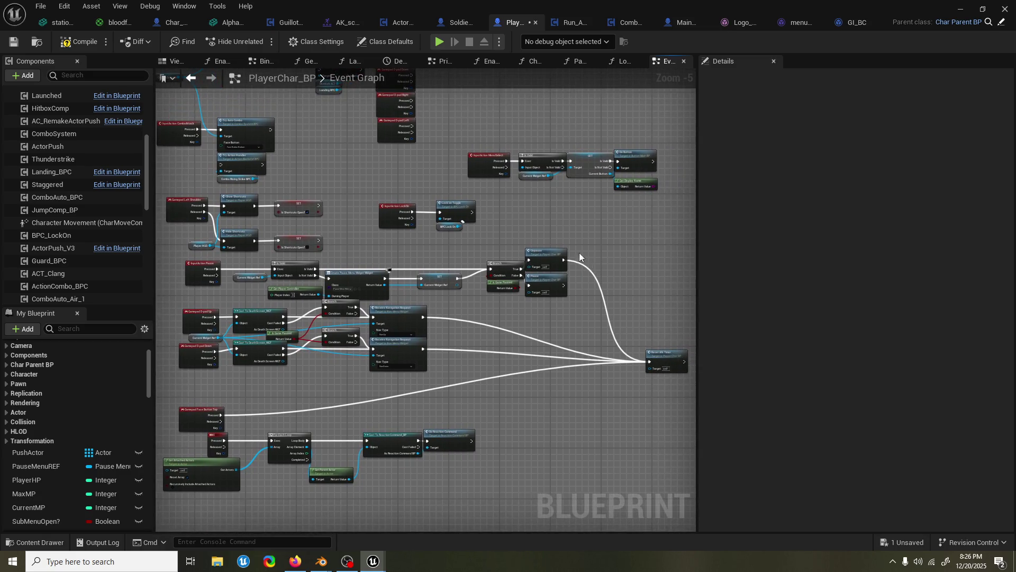
mouse_move(473, 214)
left_mouse_down()
mouse_move(497, 217)
mouse_move(649, 362)
left_mouse_up()
Connect the On Button node and top SET node outputs to Reset Afk Timer, starting Try Auto Combo's wire
left_click_drag(625, 256, 562, 262)
mouse_move(588, 168)
left_mouse_down()
mouse_move(606, 205)
mouse_move(583, 367)
left_mouse_up()
mouse_move(293, 250)
left_mouse_down()
mouse_move(385, 239)
mouse_move(351, 239)
mouse_move(542, 319)
mouse_move(453, 283)
mouse_move(678, 356)
left_mouse_up()
mouse_move(348, 200)
left_mouse_down()
mouse_move(601, 341)
mouse_move(689, 357)
mouse_move(630, 354)
left_mouse_up()
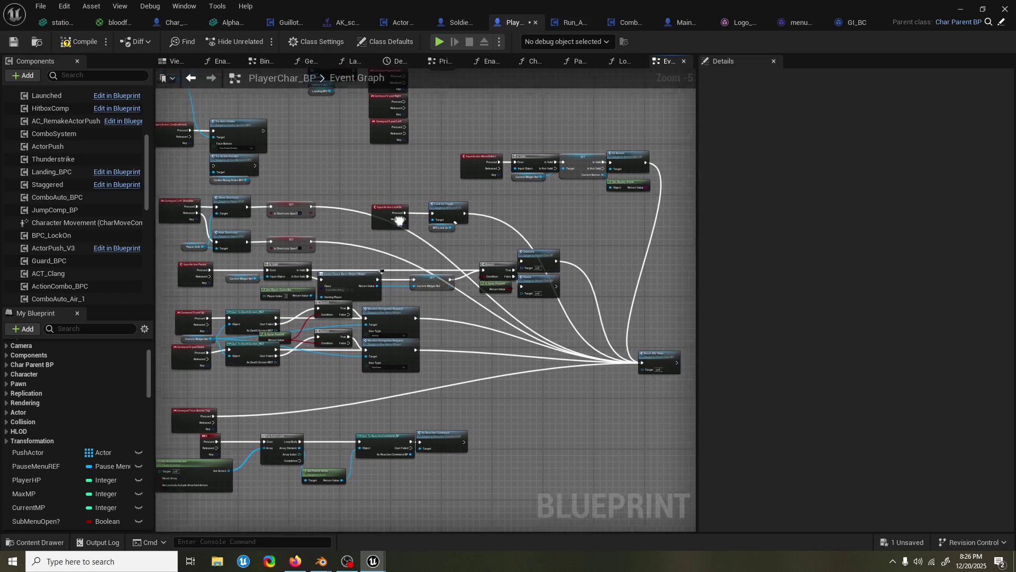
mouse_move(332, 171)
left_mouse_down()
mouse_move(568, 291)
mouse_move(649, 409)
mouse_move(688, 404)
mouse_move(637, 405)
left_mouse_up()
scroll(348, 180, "up", 1)
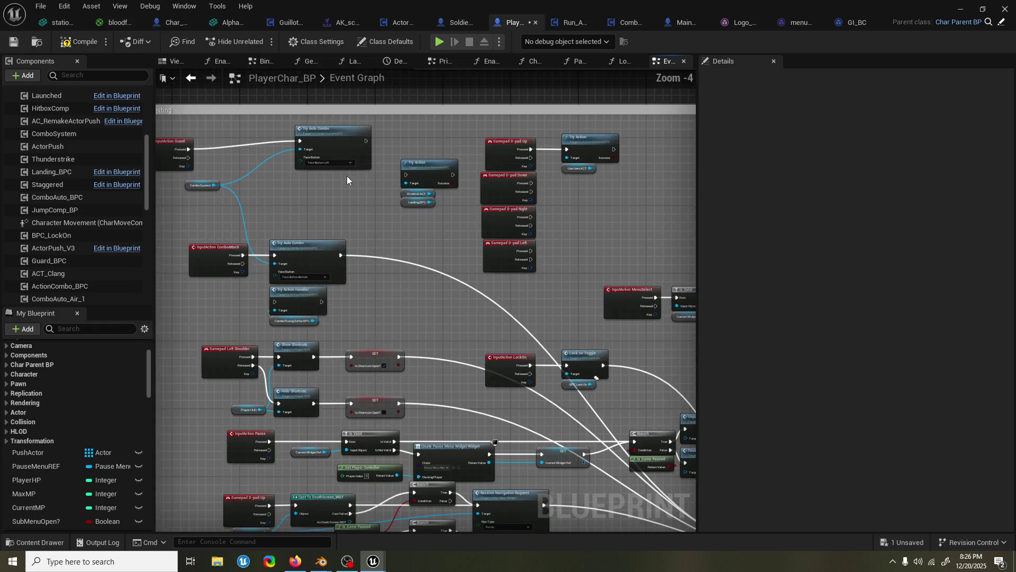
Wire Try Action's Success and the D-pad Down, Right and Left presses into Reset Afk Timer
mouse_move(366, 142)
left_mouse_down()
mouse_move(381, 331)
mouse_move(575, 494)
mouse_move(696, 508)
mouse_move(632, 456)
mouse_move(641, 447)
left_mouse_up()
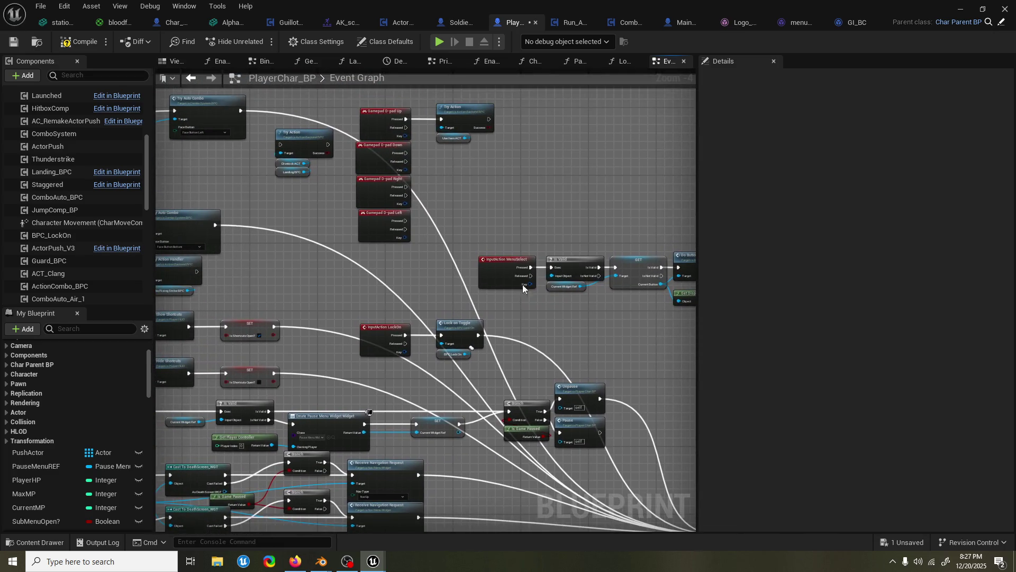
mouse_move(439, 188)
left_mouse_down()
mouse_move(408, 190)
mouse_move(389, 412)
mouse_move(182, 405)
left_mouse_up()
scroll(388, 412, "down", 1)
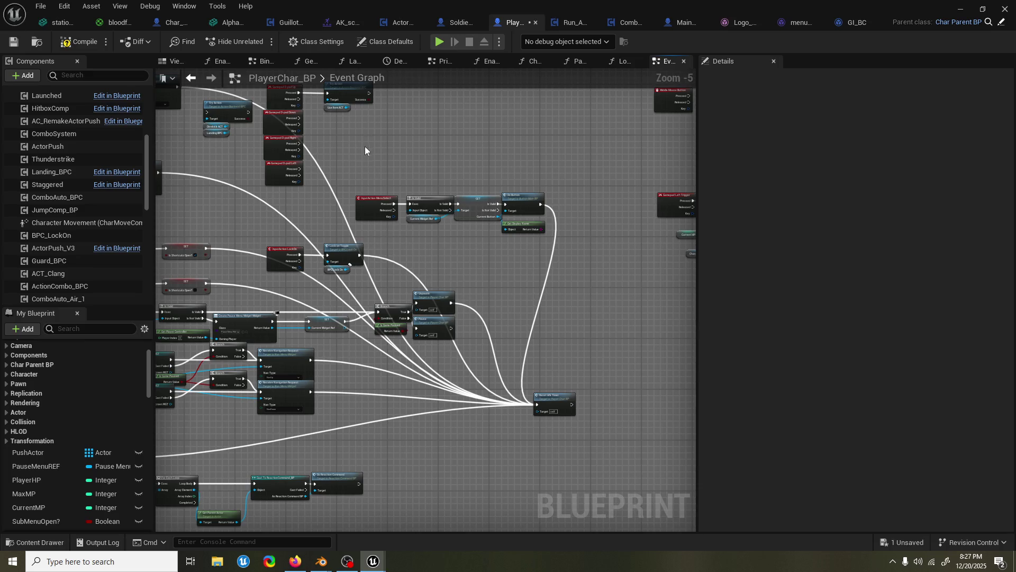
left_click_drag(361, 102, 529, 413)
mouse_move(292, 127)
left_mouse_down()
mouse_move(320, 139)
mouse_move(536, 418)
mouse_move(529, 414)
left_mouse_up()
mouse_move(291, 154)
left_mouse_down()
mouse_move(505, 335)
mouse_move(532, 414)
left_mouse_up()
mouse_move(291, 178)
left_mouse_down()
mouse_move(387, 279)
mouse_move(538, 404)
mouse_move(530, 413)
left_mouse_up()
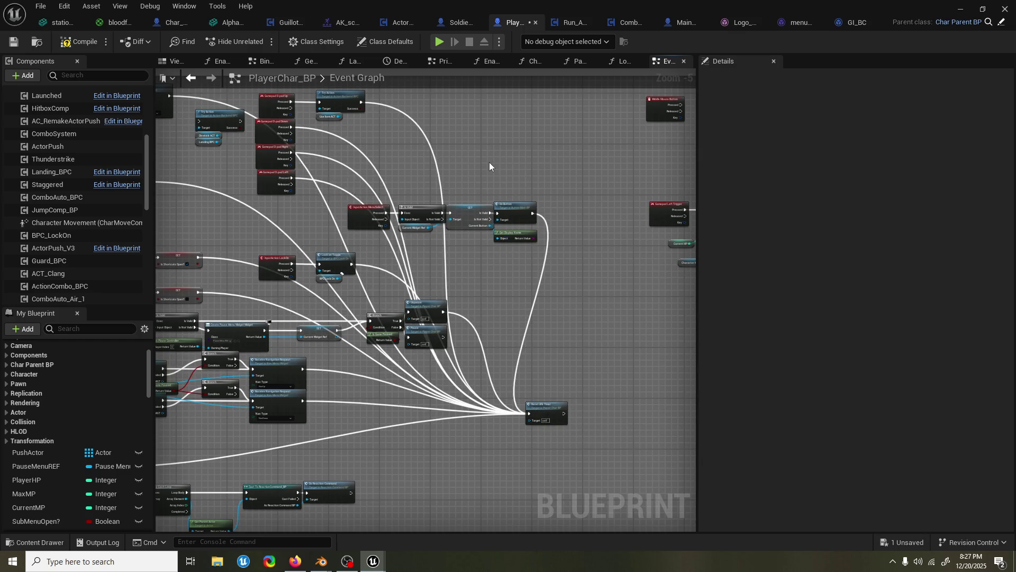
Replace Gamepad Left Trigger's direct link with a Sequence whose second output feeds Reset Afk Timer
mouse_move(458, 164)
left_mouse_down()
mouse_move(459, 234)
mouse_move(508, 231)
mouse_move(556, 148)
left_mouse_up()
mouse_move(301, 265)
left_mouse_down()
mouse_move(387, 205)
mouse_move(394, 255)
mouse_move(265, 266)
mouse_move(448, 269)
left_mouse_up()
mouse_move(548, 265)
left_mouse_down()
mouse_move(519, 254)
mouse_move(528, 268)
left_mouse_up()
scroll(528, 268, "up", 1)
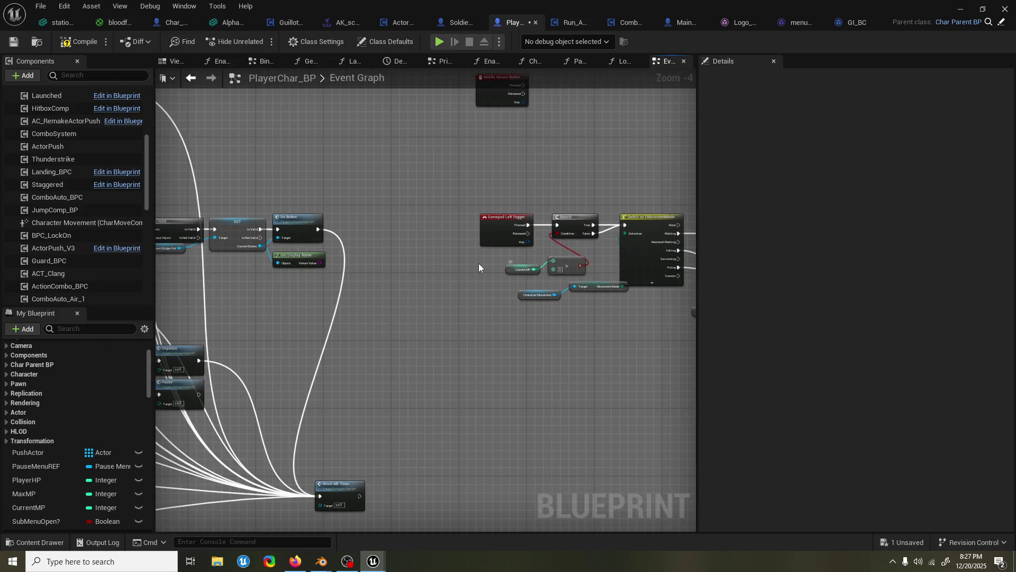
scroll(427, 262, "down", 1)
mouse_move(427, 263)
left_mouse_down()
mouse_move(456, 261)
mouse_move(427, 256)
mouse_move(405, 230)
mouse_move(315, 436)
mouse_move(385, 346)
mouse_move(447, 335)
left_mouse_up()
scroll(426, 256, "down", 1)
scroll(420, 259, "up", 1)
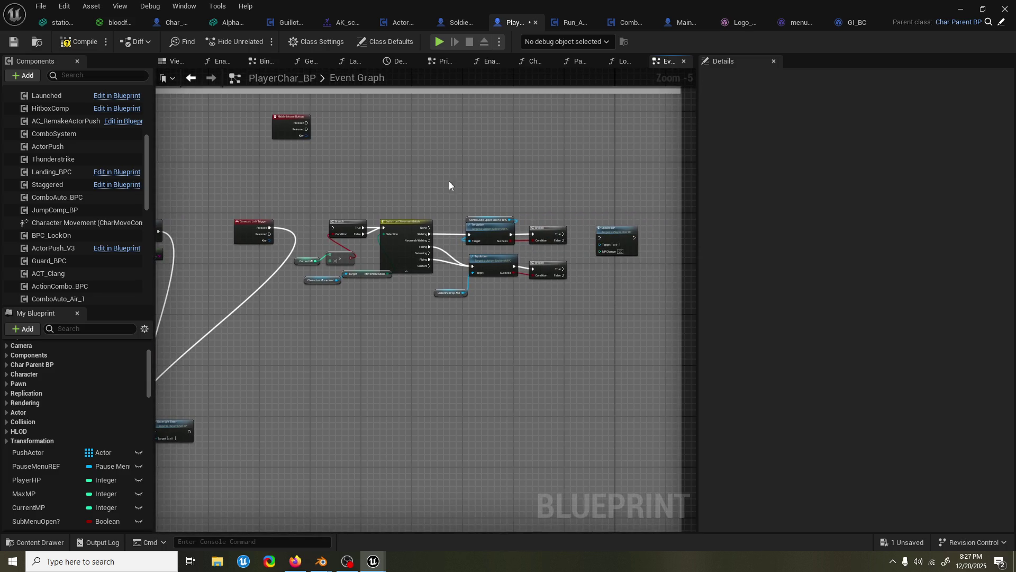
left_click_drag(324, 199, 425, 187)
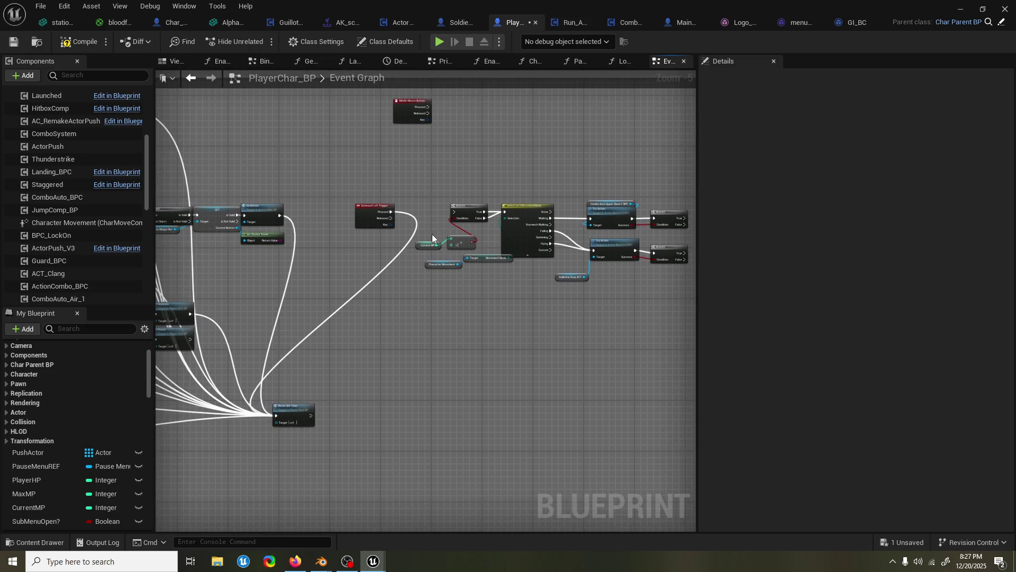
key("ctrl+z")
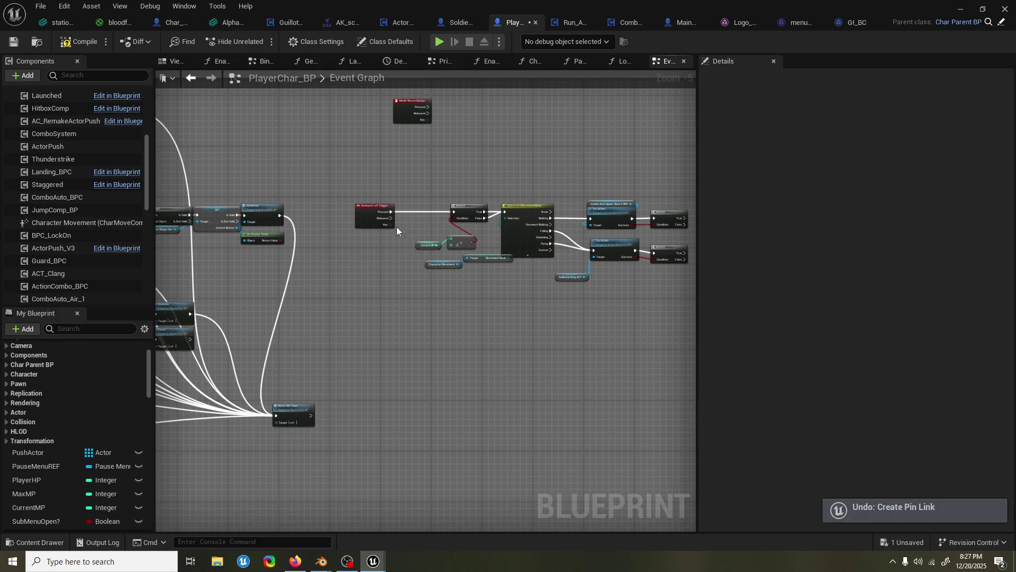
left_click(397, 205)
mouse_move(420, 218)
left_mouse_down()
mouse_move(277, 392)
mouse_move(280, 419)
mouse_move(652, 396)
left_mouse_up()
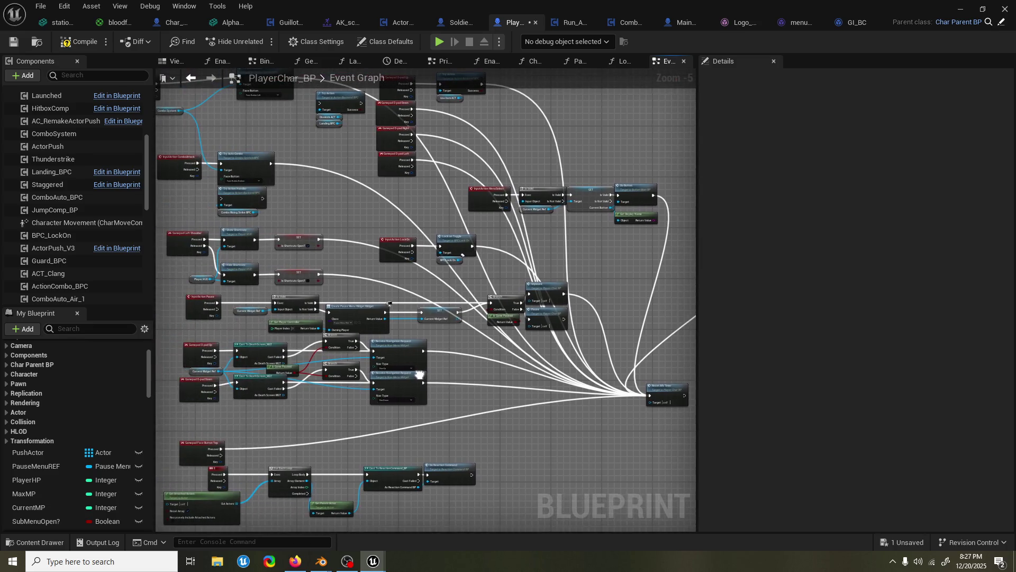
Insert a Sequence after Gamepad Face Button Top, routing its second output into For Each Loop
left_click_drag(420, 374, 481, 285)
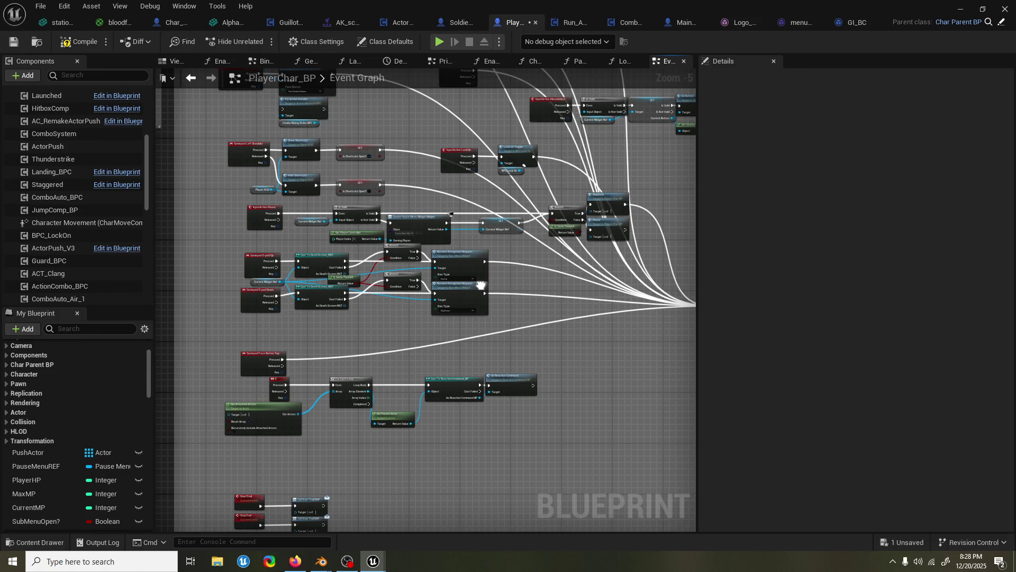
scroll(350, 335, "up", 4)
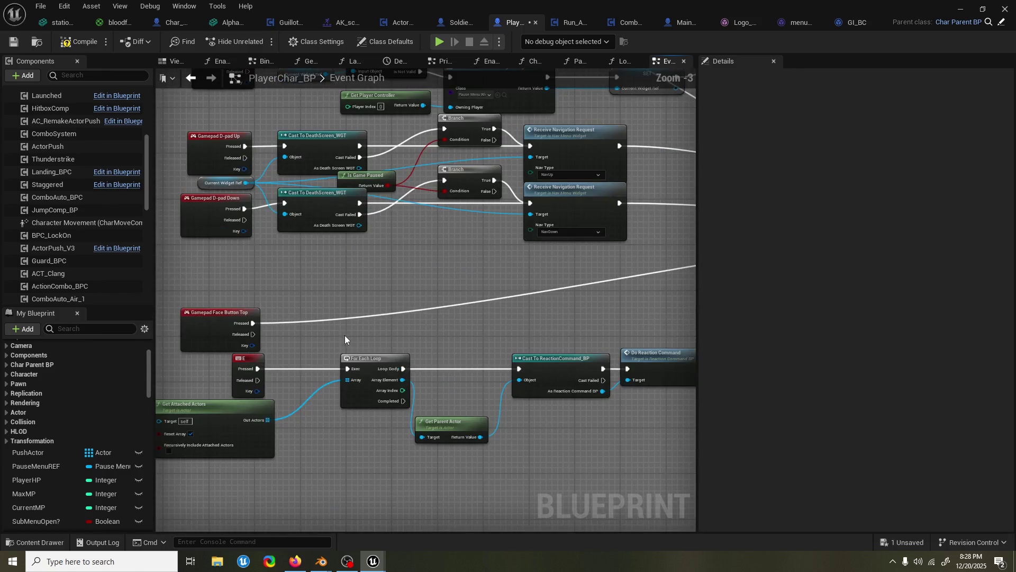
mouse_move(256, 307)
left_mouse_down()
mouse_move(307, 288)
mouse_move(347, 331)
mouse_move(350, 354)
left_mouse_up()
left_click_drag(321, 281, 310, 293)
scroll(310, 293, "down", 2)
left_click_drag(367, 267, 355, 346)
left_click_drag(404, 143, 404, 239)
mouse_move(334, 145)
left_mouse_down()
mouse_move(333, 165)
mouse_move(351, 181)
left_mouse_up()
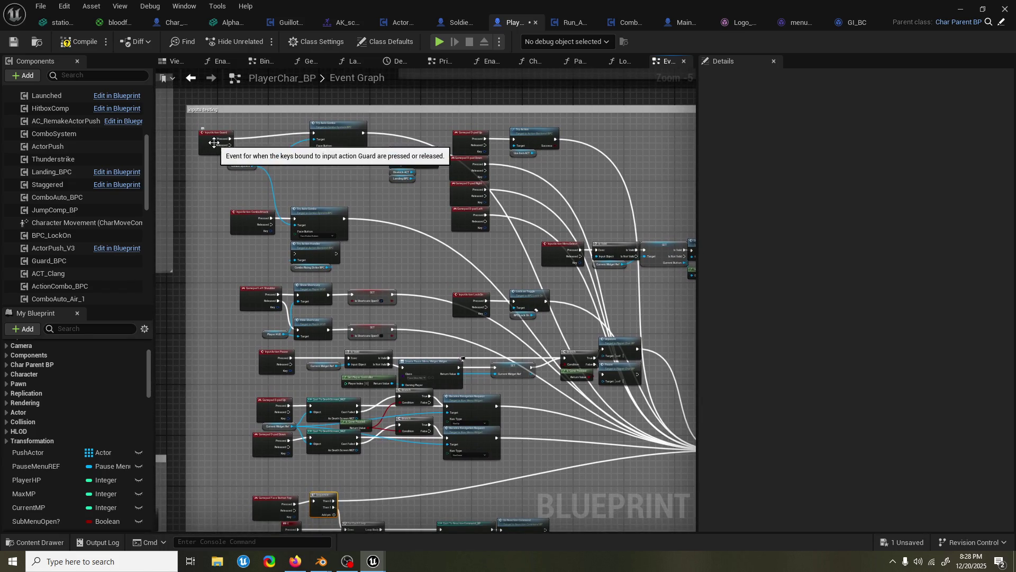
left_click_drag(231, 201, 229, 226)
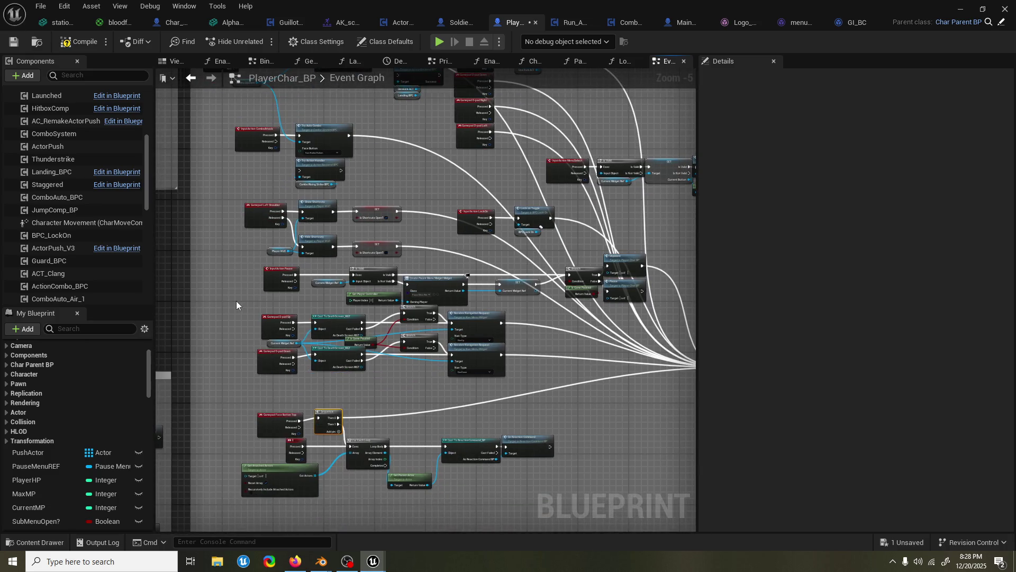
Insert a Sequence node after the InputAction Jump press, ahead of its Branch
scroll(326, 278, "down", 5)
scroll(477, 325, "up", 2)
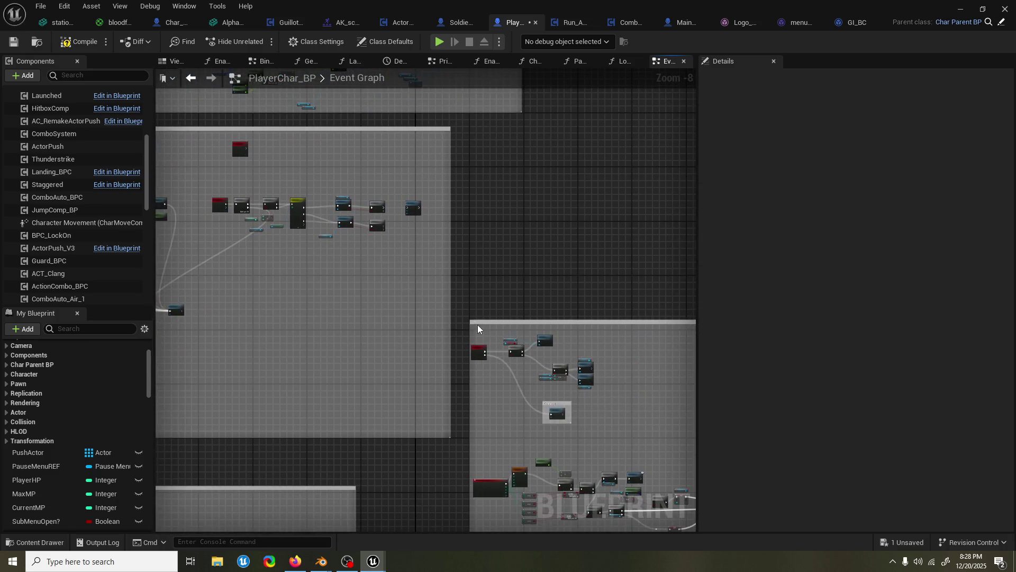
scroll(478, 325, "up", 3)
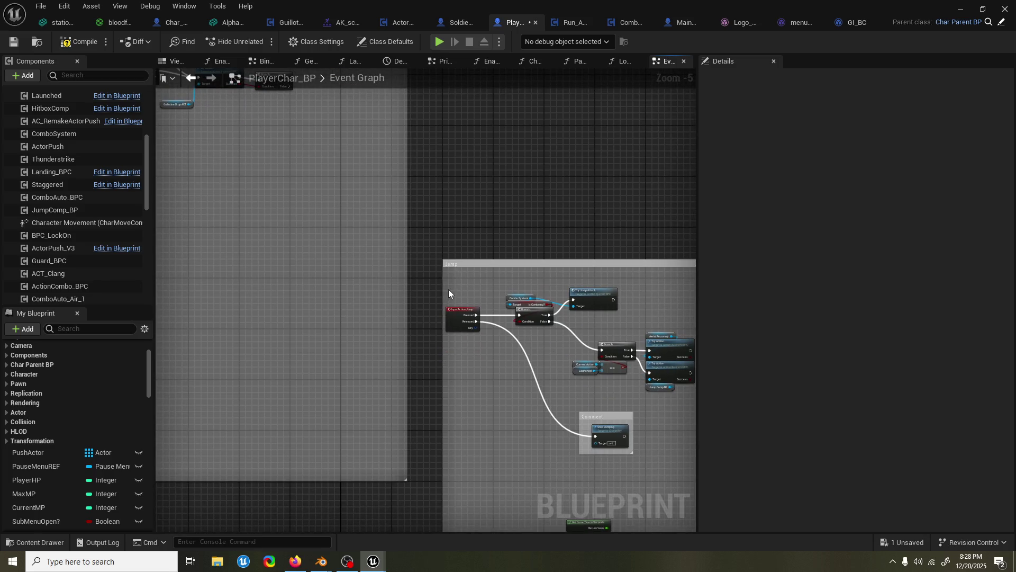
right_click(458, 289)
left_click(623, 272)
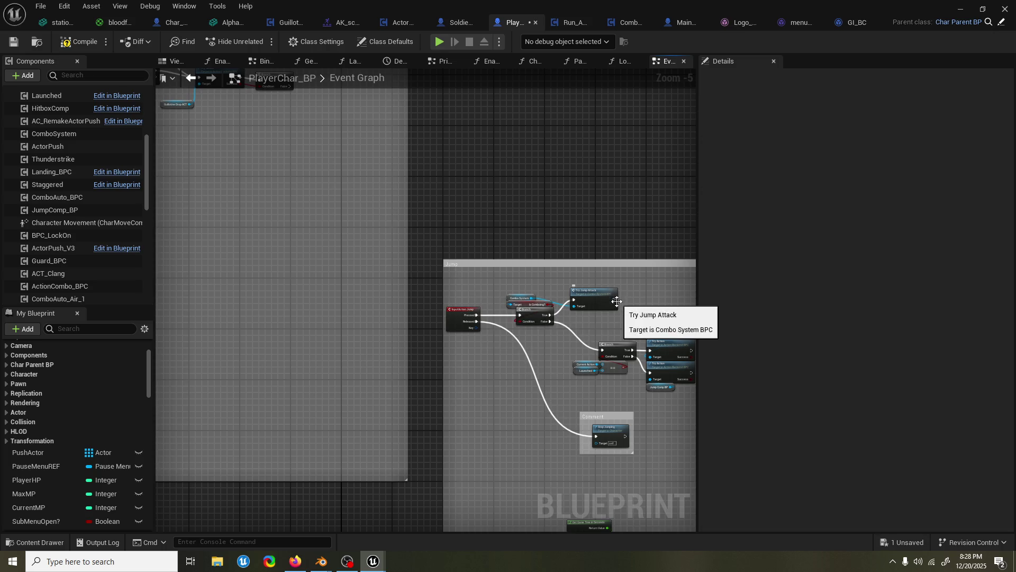
mouse_move(478, 315)
left_mouse_down()
mouse_move(498, 327)
mouse_move(492, 299)
mouse_move(180, 291)
mouse_move(285, 283)
mouse_move(289, 243)
left_mouse_up()
Review the wired gamepad, Lock On, Pause, D-pad and Try Action nodes, then save the blueprint
scroll(307, 259, "down", 2)
left_click_drag(430, 294, 329, 289)
scroll(341, 288, "up", 3)
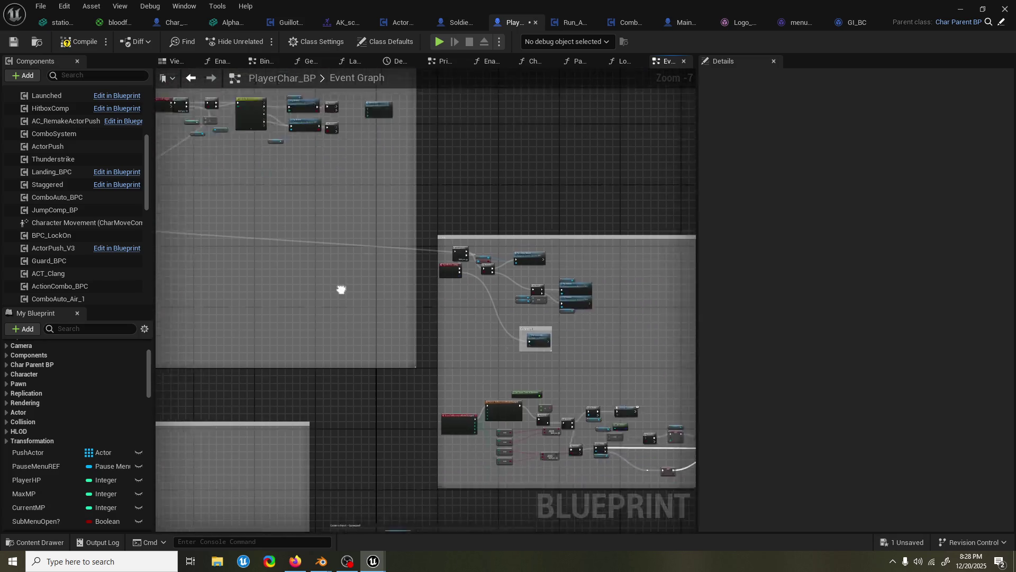
scroll(454, 361, "down", 4)
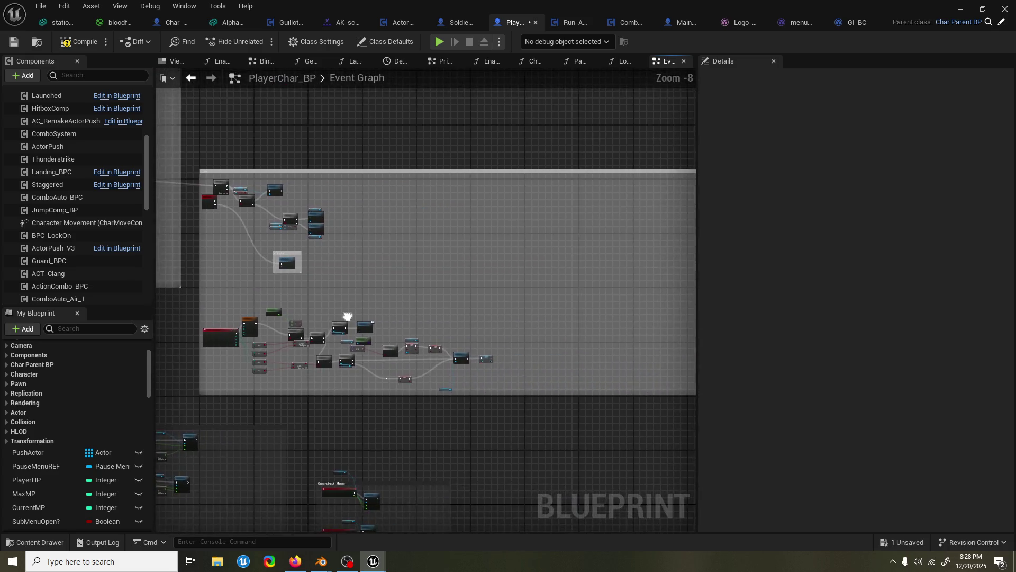
left_click_drag(282, 243, 329, 265)
scroll(329, 266, "up", 3)
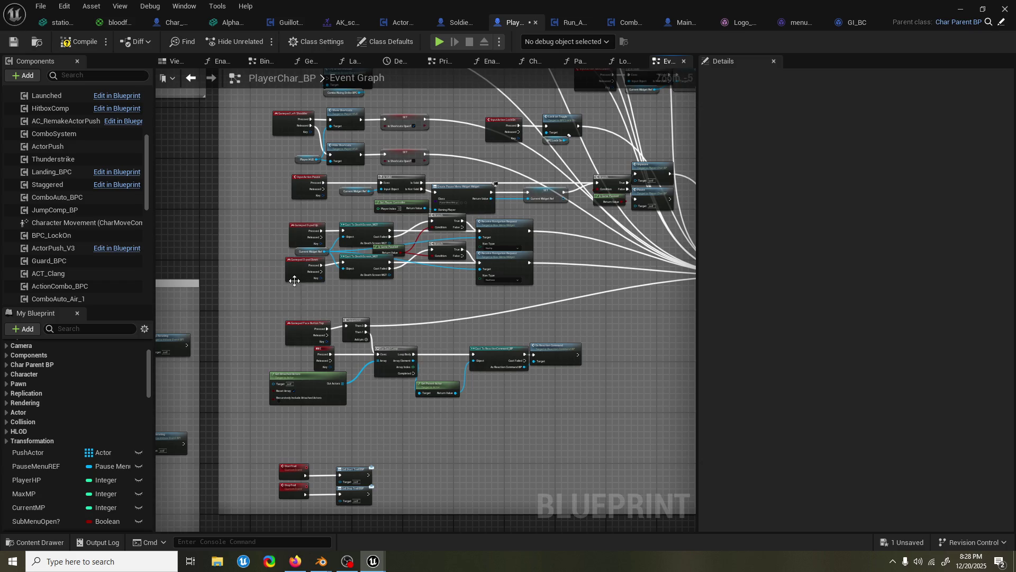
scroll(294, 278, "up", 1)
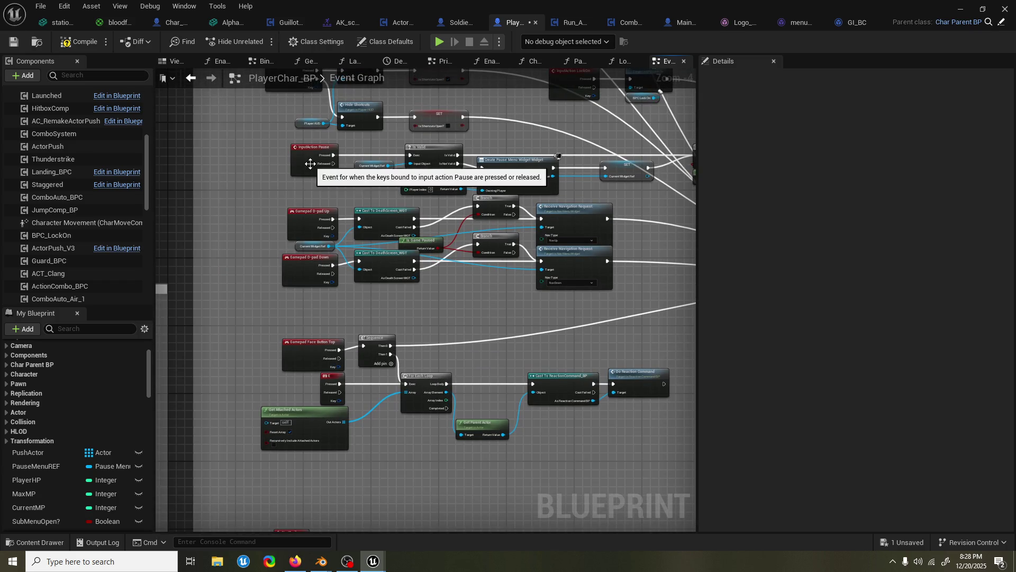
mouse_move(540, 210)
left_mouse_down()
mouse_move(408, 250)
mouse_move(440, 224)
mouse_move(426, 228)
mouse_move(393, 174)
mouse_move(373, 224)
left_mouse_up()
left_click_drag(508, 135, 489, 159)
scroll(456, 164, "down", 2)
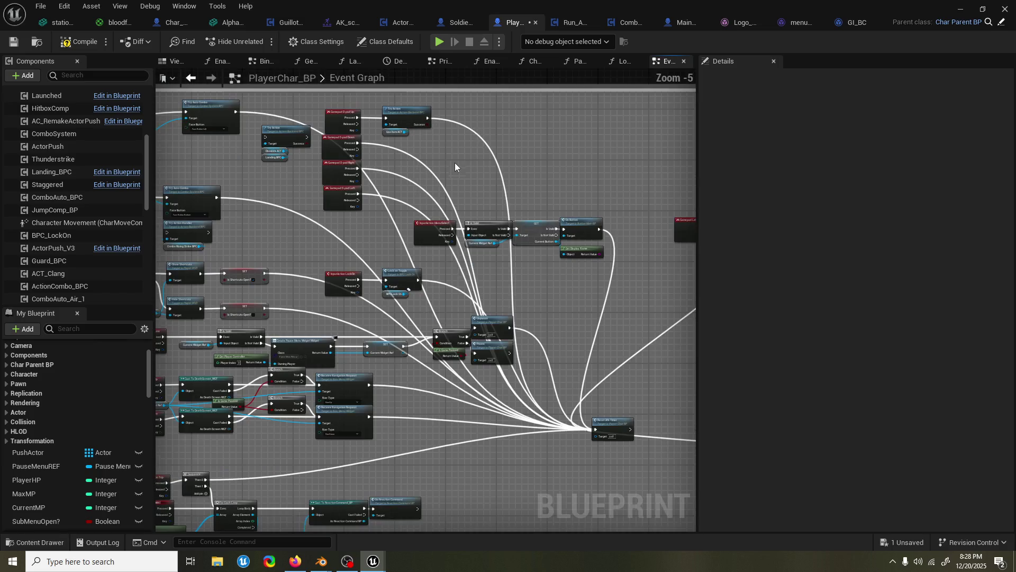
key("ctrl+s")
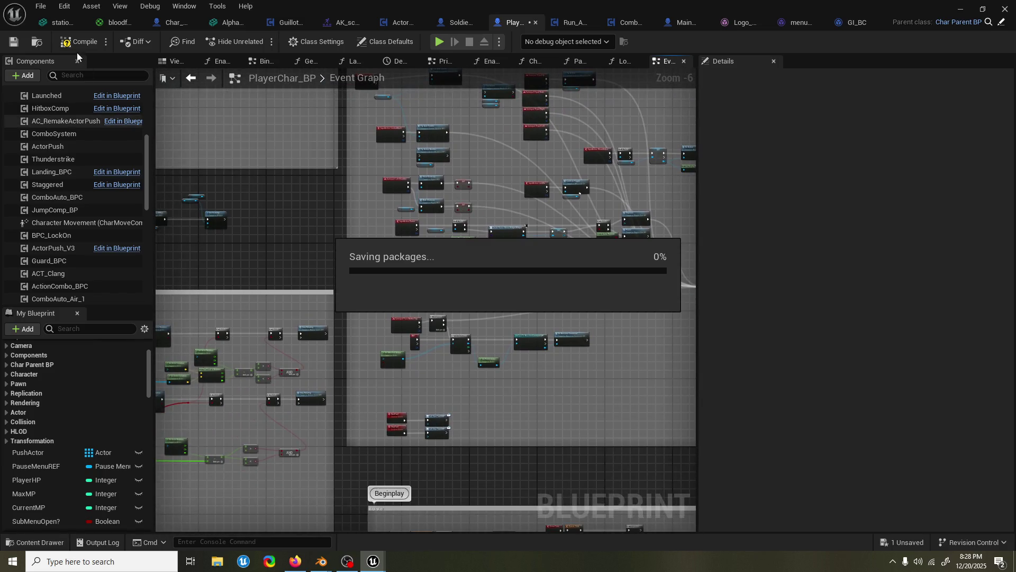
Compile PlayerChar_BP from the toolbar and reposition the graph view
left_click(80, 42)
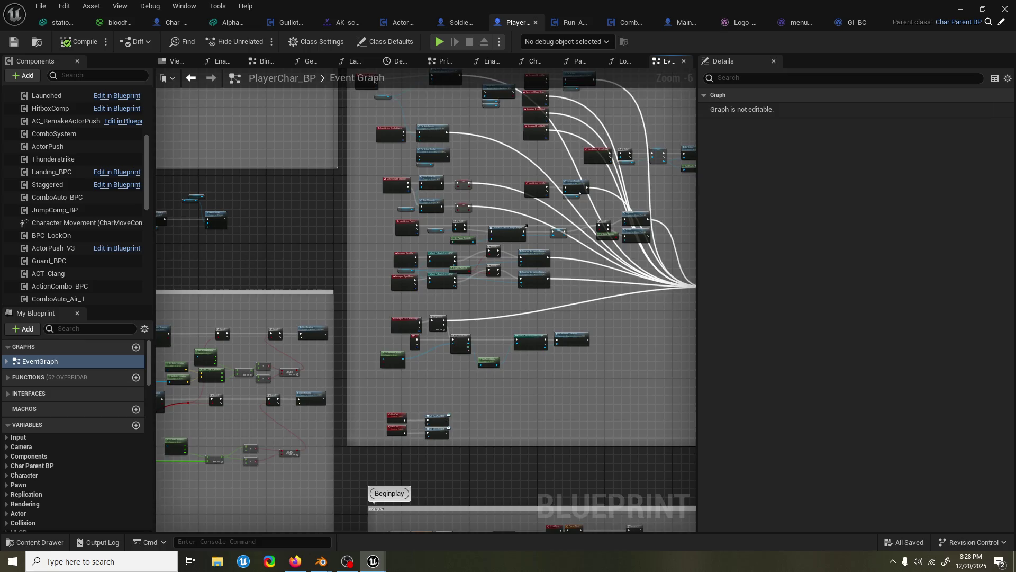
left_click_drag(526, 225, 602, 162)
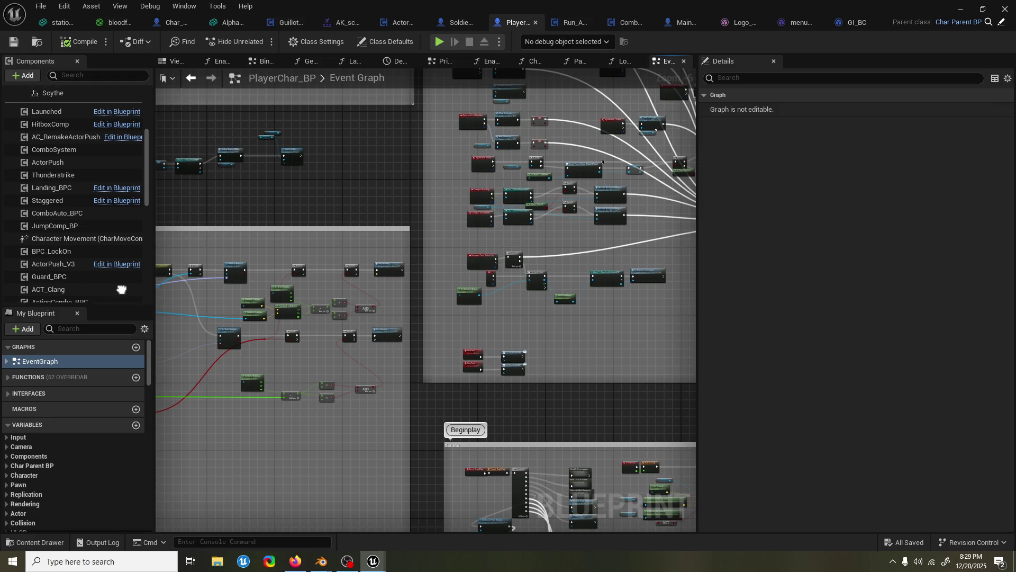
In the Beginplay section, shift the reset afk timer event slightly right beside the AFK timeline
scroll(118, 279, "up", 5)
mouse_move(592, 231)
left_mouse_down()
mouse_move(535, 199)
mouse_move(513, 79)
left_mouse_up()
left_click_drag(426, 413, 414, 345)
scroll(415, 346, "up", 4)
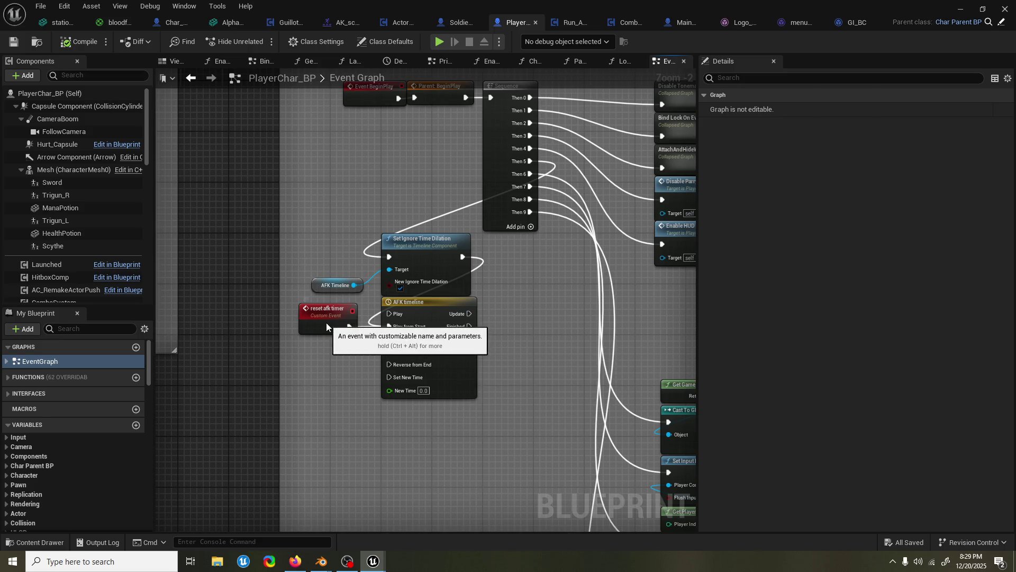
left_click_drag(325, 324, 332, 324)
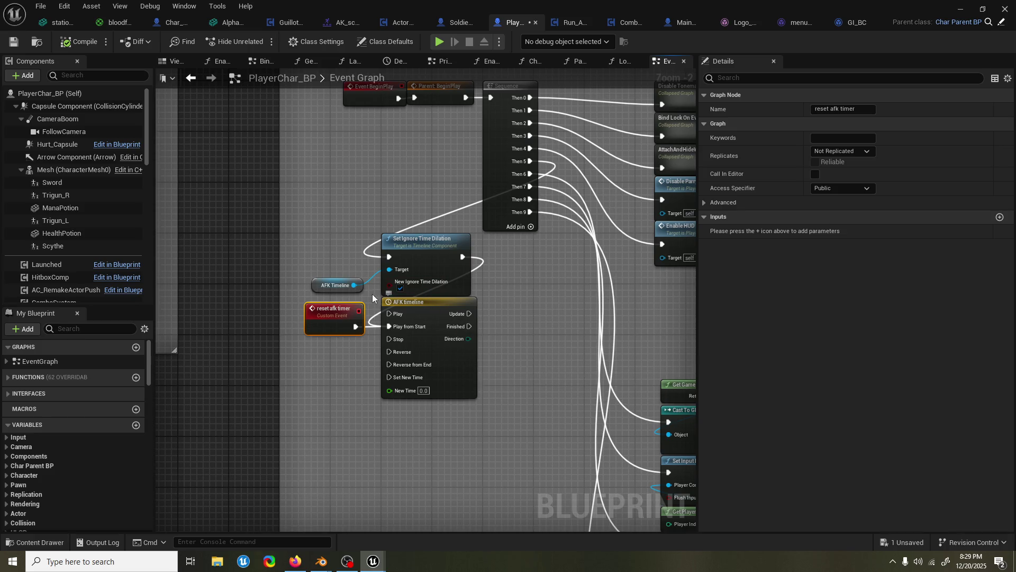
left_click_drag(551, 322, 518, 289)
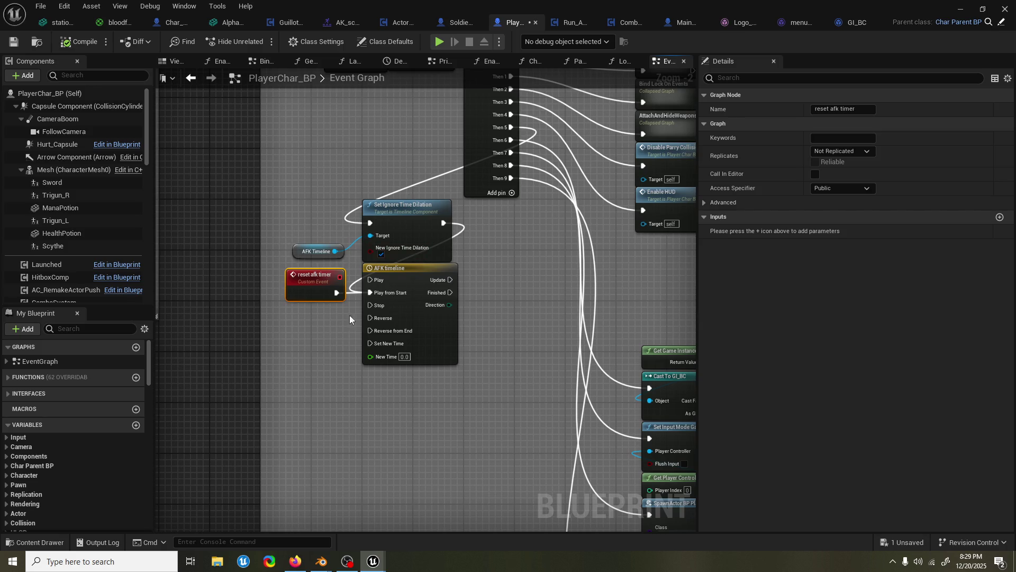
scroll(495, 256, "down", 6)
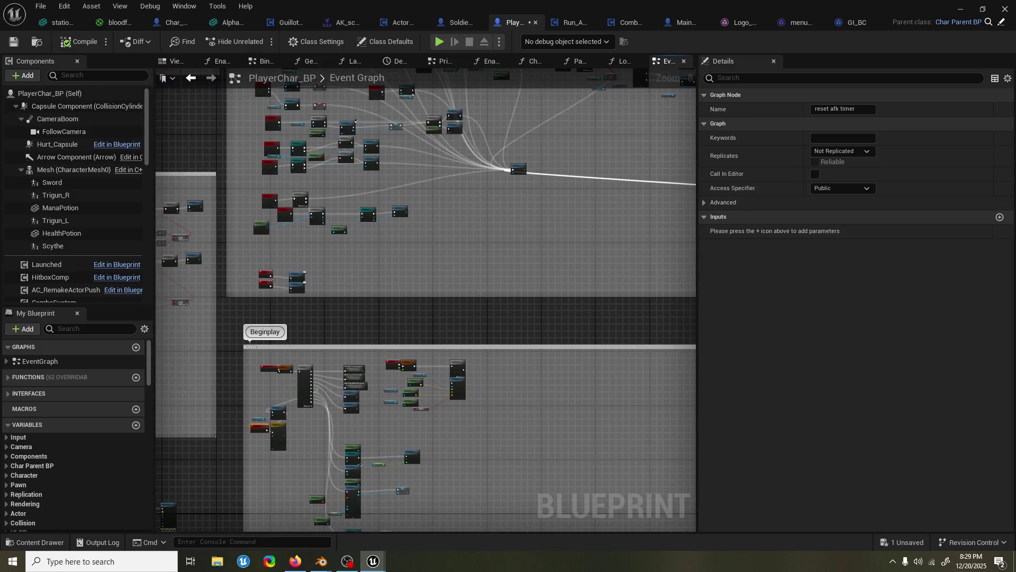
Survey PlayerChar_BP's Event Graph and reposition a comment box of nodes
scroll(493, 135, "down", 4)
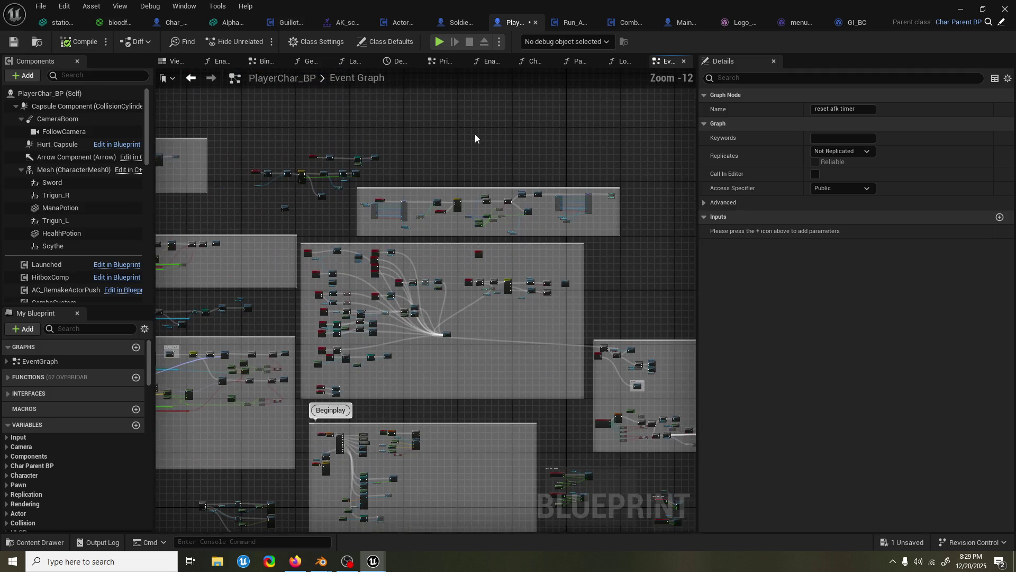
mouse_move(466, 208)
left_mouse_down()
mouse_move(623, 294)
mouse_move(688, 296)
mouse_move(557, 125)
left_mouse_up()
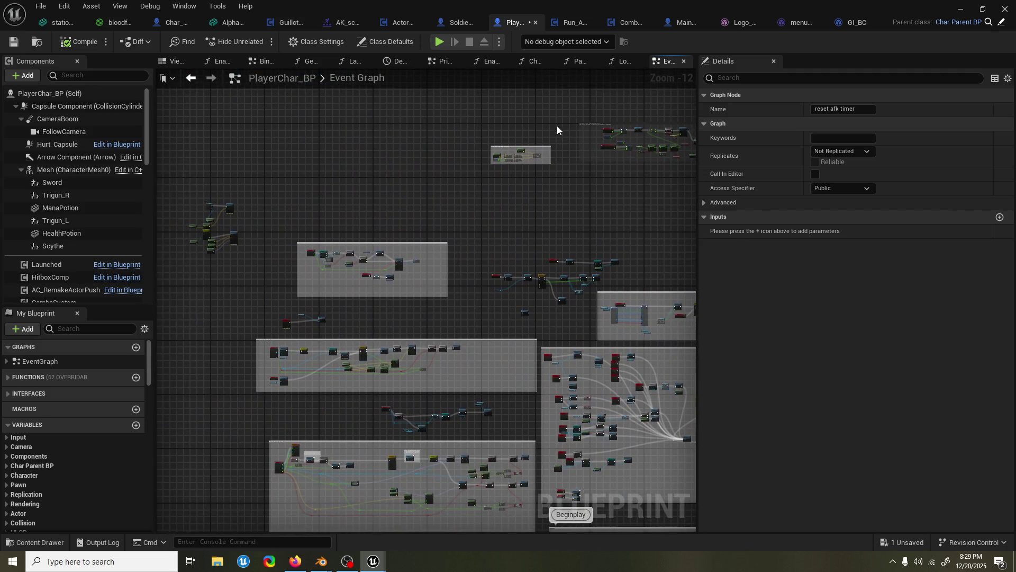
scroll(517, 226, "up", 10)
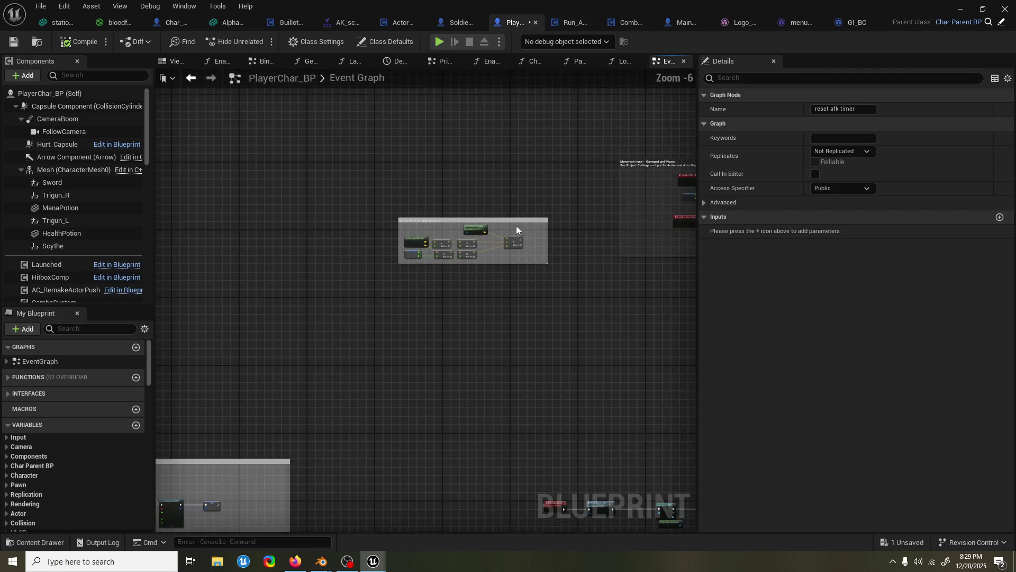
scroll(594, 259, "down", 2)
mouse_move(409, 297)
left_mouse_down()
mouse_move(369, 231)
mouse_move(287, 231)
mouse_move(411, 118)
left_mouse_up()
scroll(289, 229, "down", 3)
mouse_move(417, 169)
left_mouse_down()
mouse_move(522, 356)
mouse_move(642, 200)
left_mouse_up()
Box-select the loose nodes below, move them up-left, and bring a stray node beside them
mouse_move(207, 209)
left_mouse_down()
mouse_move(238, 218)
mouse_move(448, 378)
mouse_move(438, 365)
left_mouse_up()
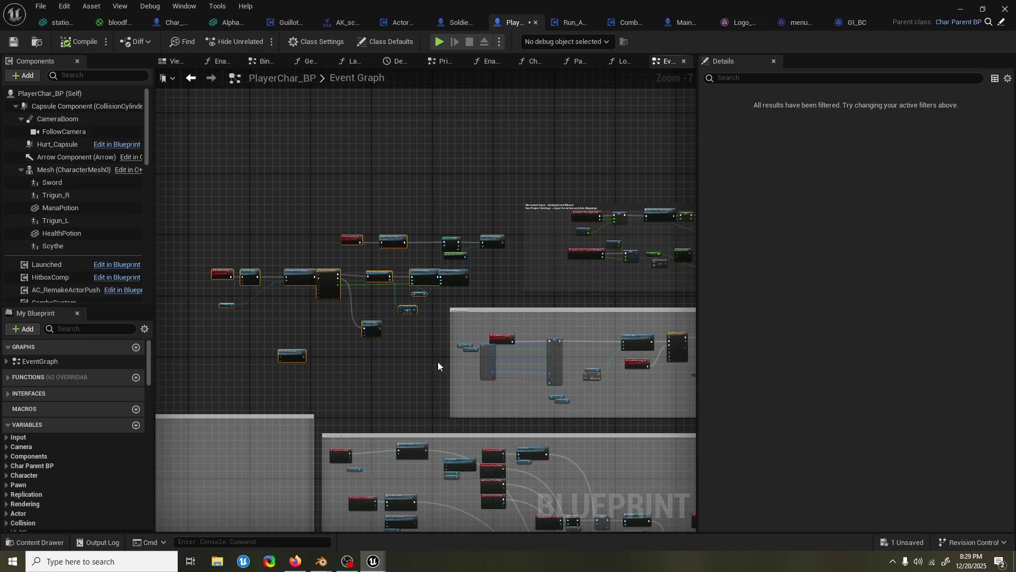
left_click_drag(486, 237, 497, 259)
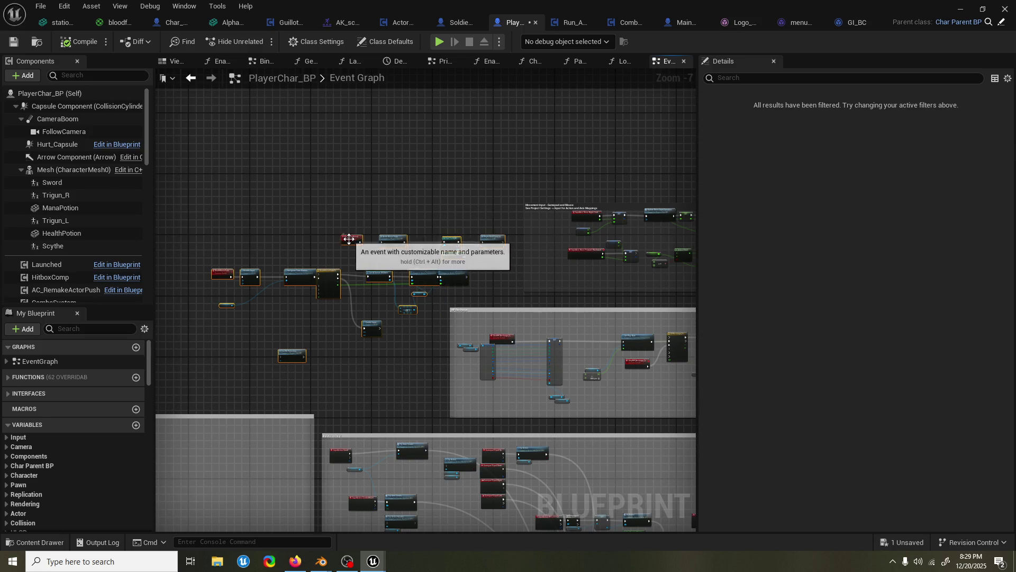
left_click_drag(360, 240, 271, 200)
left_click_drag(451, 276, 380, 226)
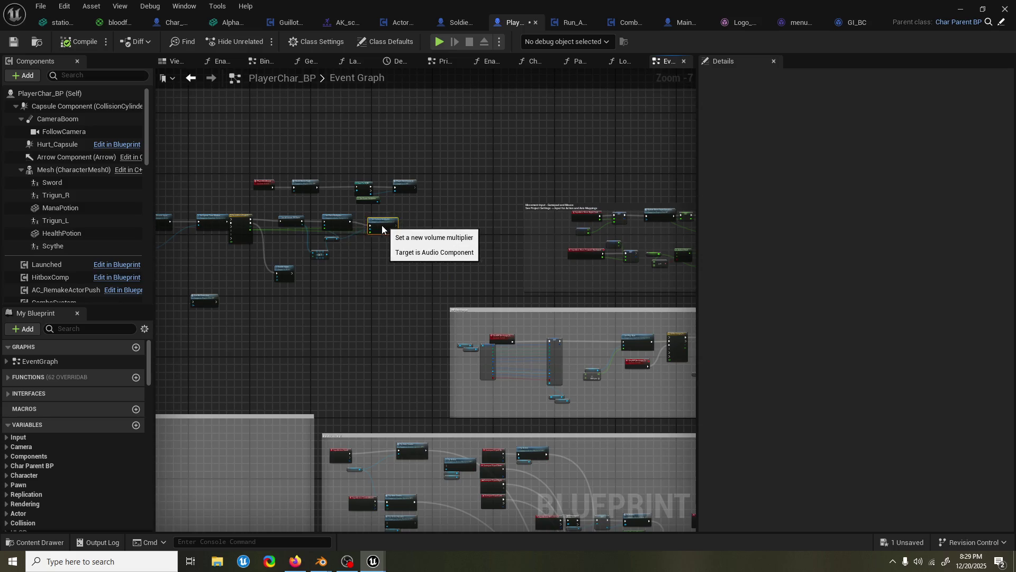
Select the DeathMusicFade node chain and shift it slightly right
scroll(423, 283, "up", 2)
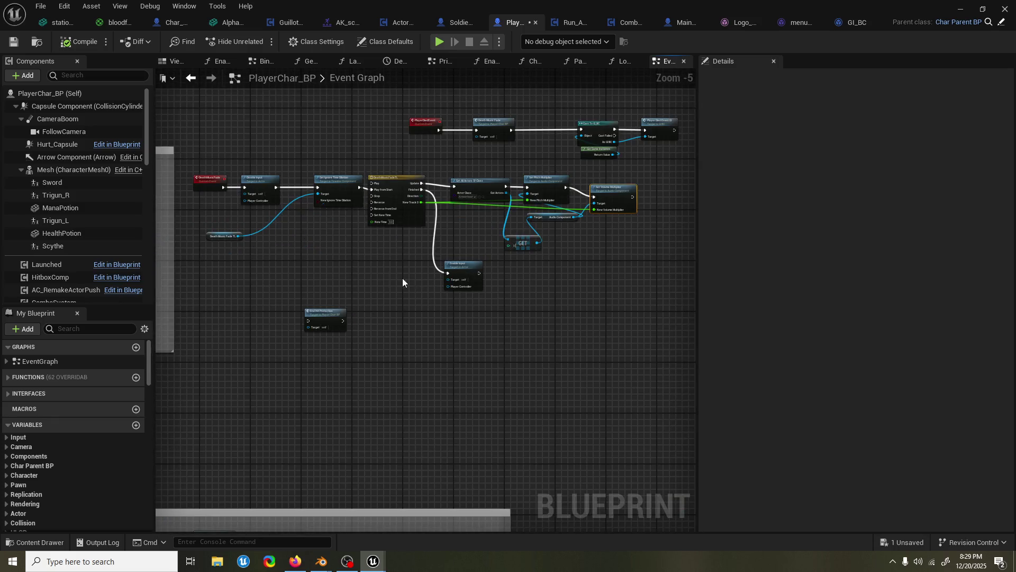
scroll(403, 288, "up", 1)
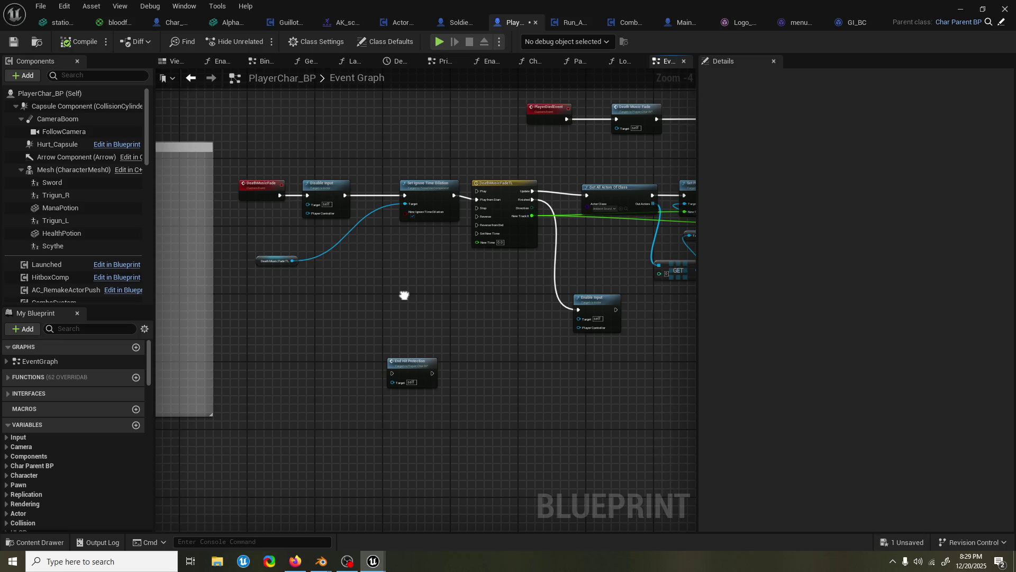
left_click_drag(405, 295, 348, 318)
mouse_move(488, 229)
left_mouse_down()
mouse_move(352, 236)
mouse_move(585, 228)
mouse_move(557, 228)
left_mouse_up()
left_click_drag(214, 214, 400, 340)
left_click_drag(403, 248, 412, 252)
left_click(466, 282)
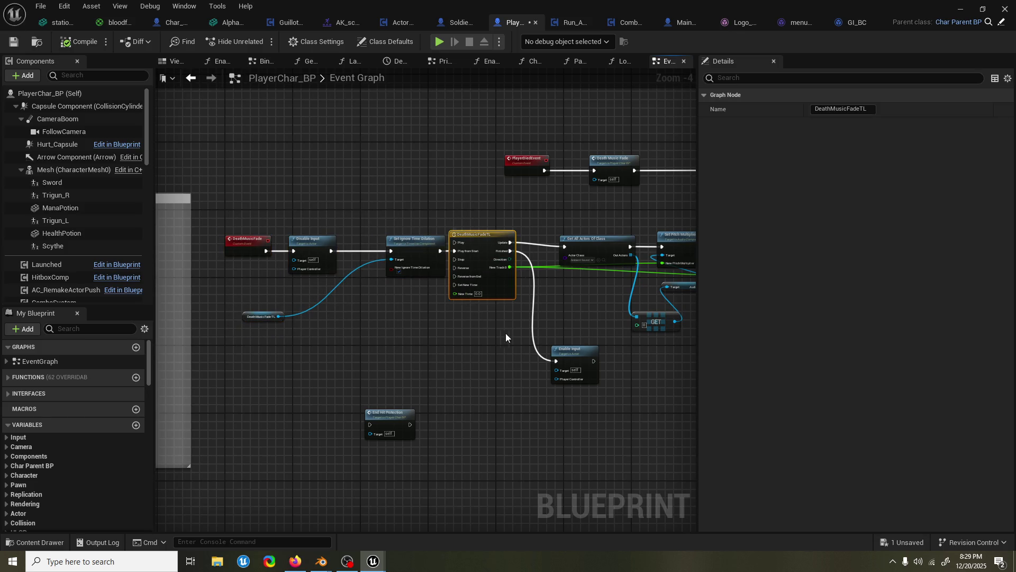
Move the Movement Input comment box to the left
left_click_drag(506, 332, 354, 322)
left_click(646, 345)
left_click_drag(646, 345, 485, 328)
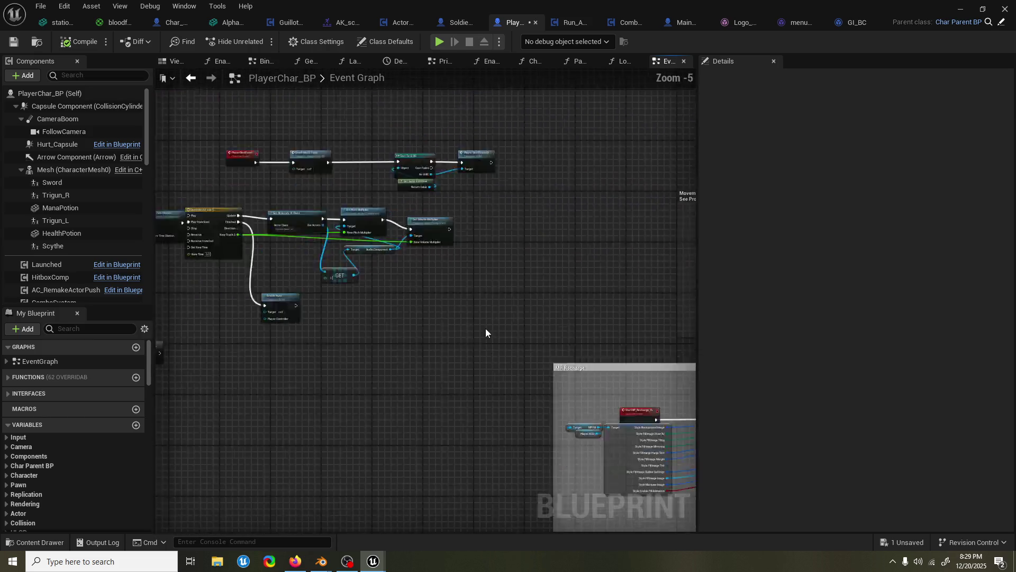
scroll(404, 316, "down", 3)
left_click_drag(484, 207, 396, 213)
scroll(362, 326, "up", 4)
Move the MP Recharge comment above Movement Input and its MP_fill getter beside its target
scroll(373, 311, "down", 5)
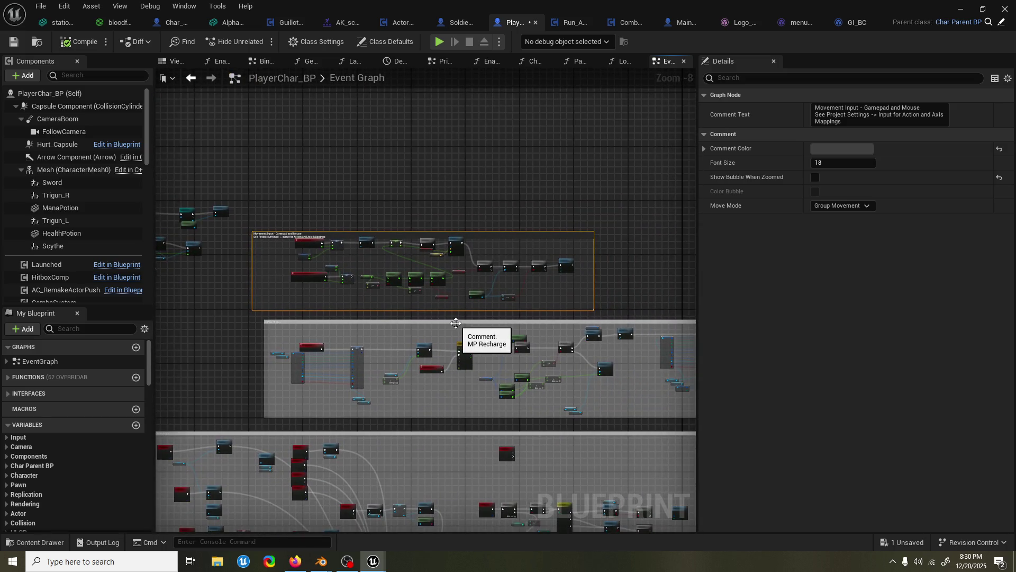
mouse_move(456, 327)
left_mouse_down()
mouse_move(438, 161)
mouse_move(445, 126)
mouse_move(458, 123)
left_mouse_up()
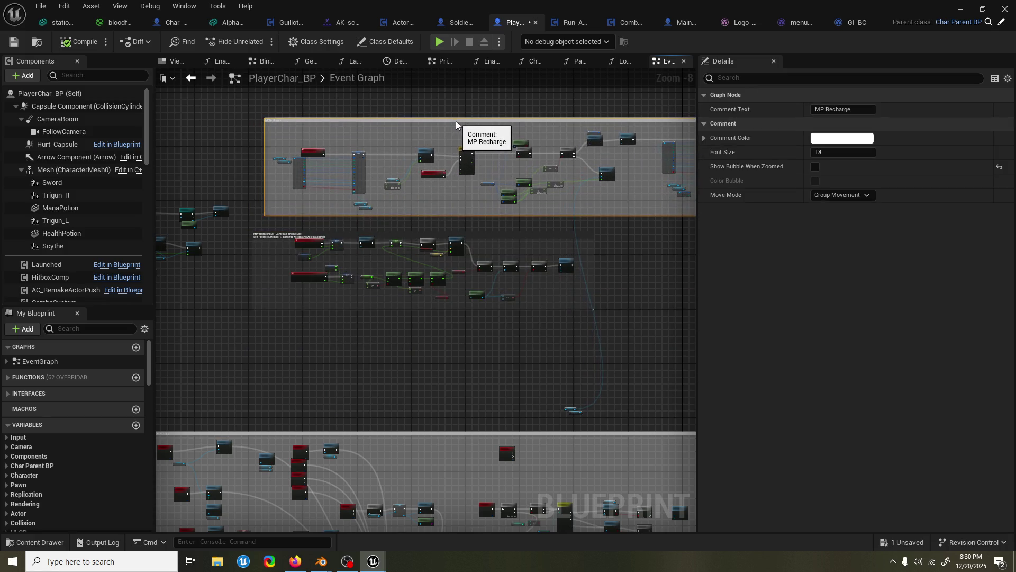
left_click(572, 409)
left_click_drag(572, 408, 584, 189)
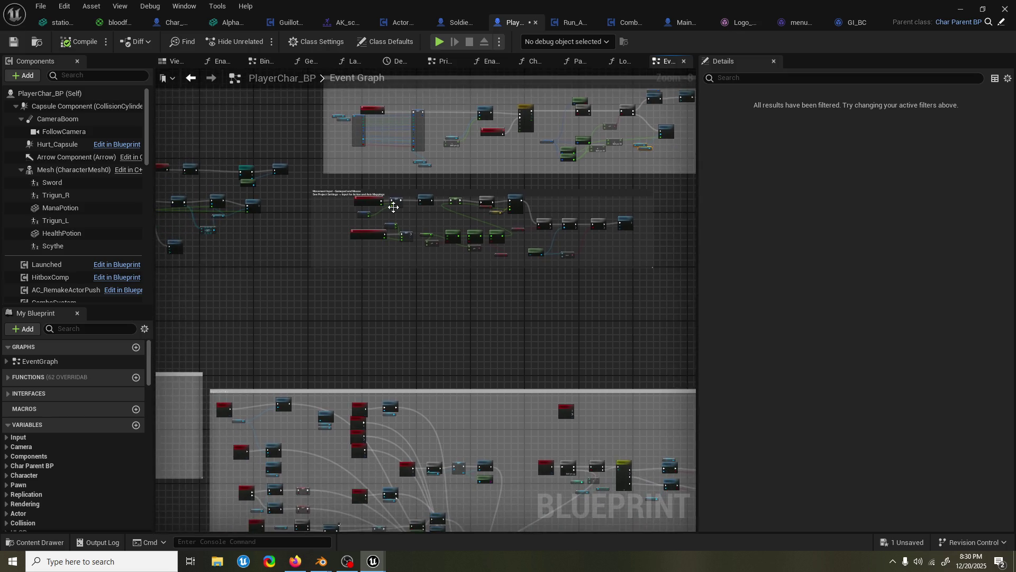
Move the Movement Input comment down and place Get Current Montage near the == node
mouse_move(397, 199)
left_mouse_down()
mouse_move(339, 311)
mouse_move(296, 316)
left_mouse_up()
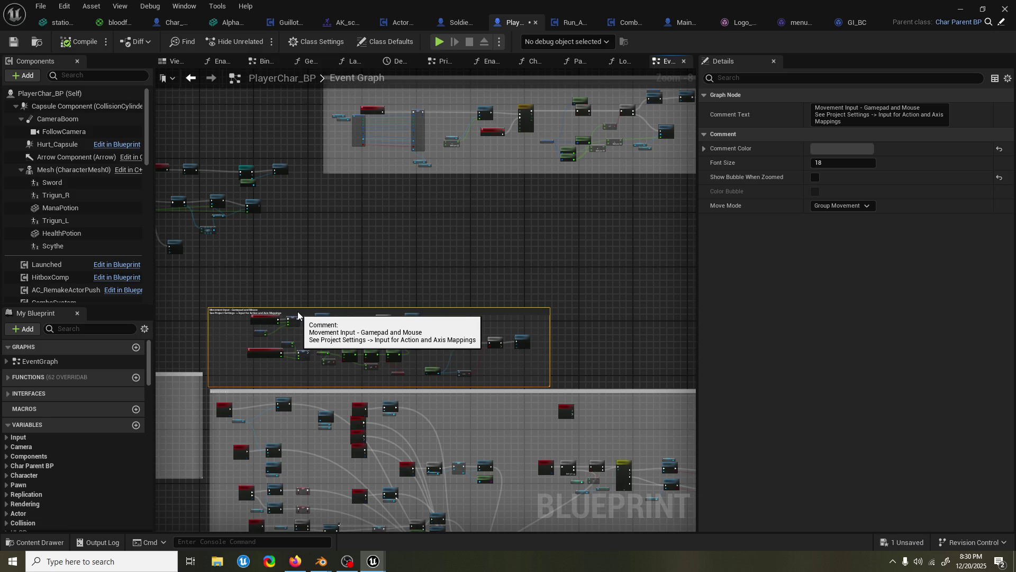
scroll(306, 315, "up", 1)
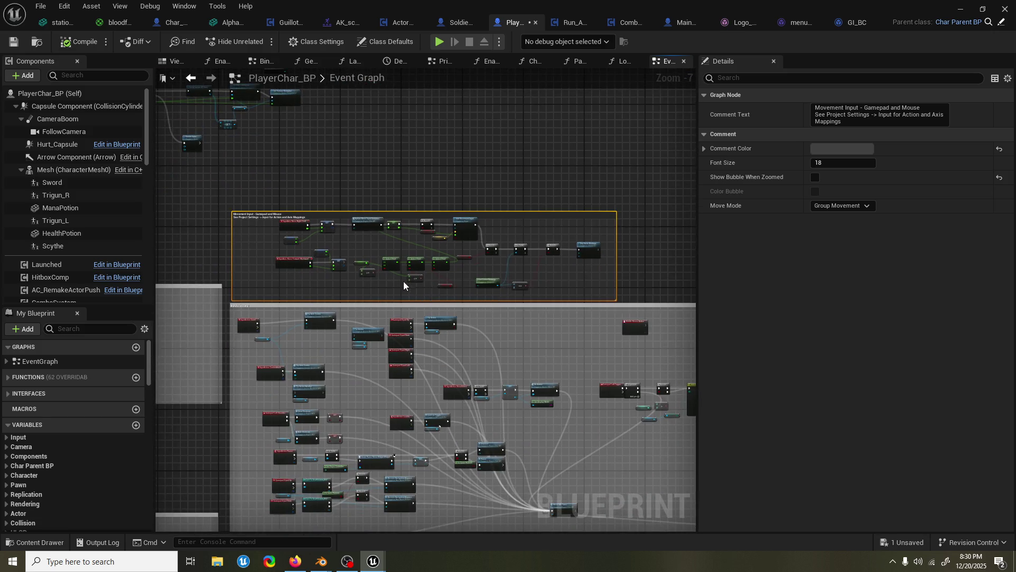
scroll(503, 313, "up", 2)
scroll(504, 313, "up", 1)
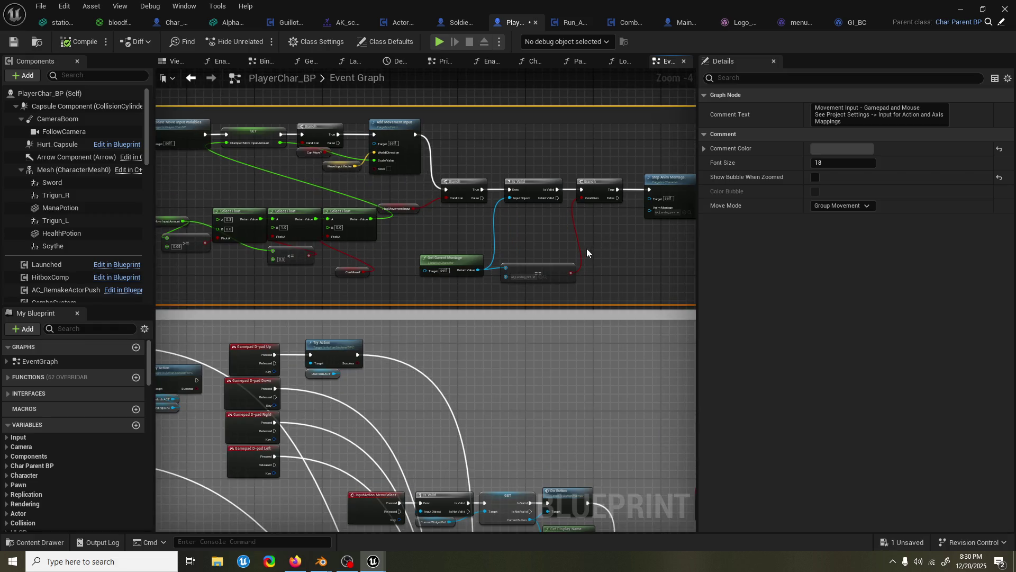
mouse_move(464, 259)
left_mouse_down()
mouse_move(552, 244)
mouse_move(466, 254)
mouse_move(622, 260)
left_mouse_up()
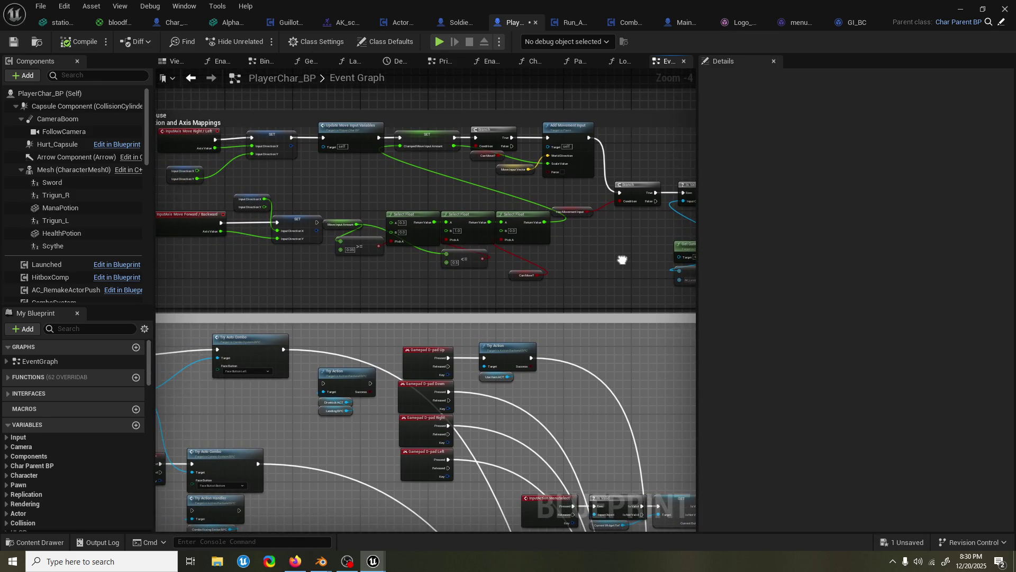
Shift the Move Forward/Backward input, InputDirection getter and SET nodes left
scroll(614, 249, "up", 1)
mouse_move(610, 244)
left_mouse_down()
mouse_move(369, 245)
mouse_move(612, 236)
left_mouse_up()
scroll(626, 249, "down", 1)
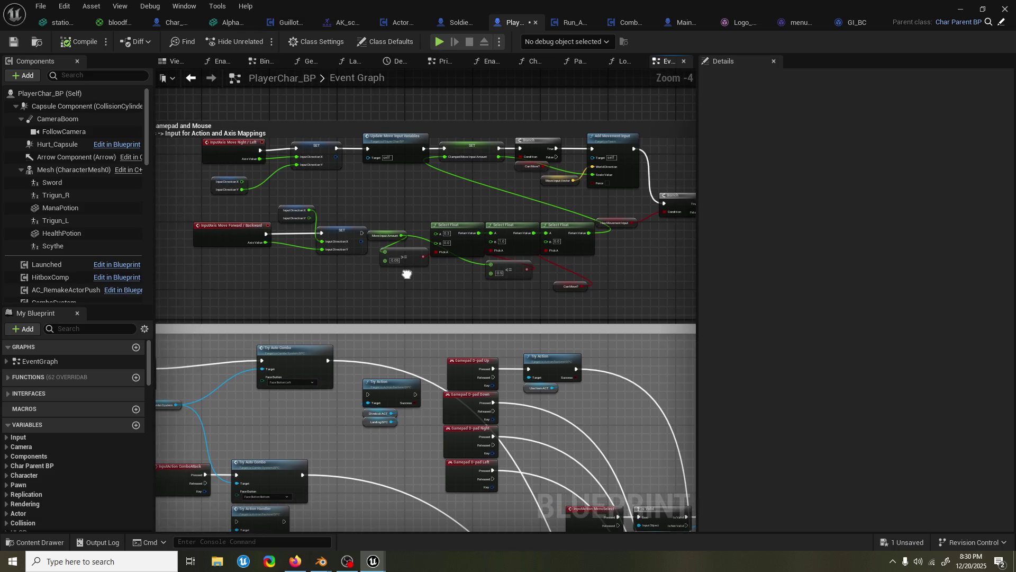
left_click_drag(408, 272, 492, 274)
left_click_drag(427, 265, 312, 218)
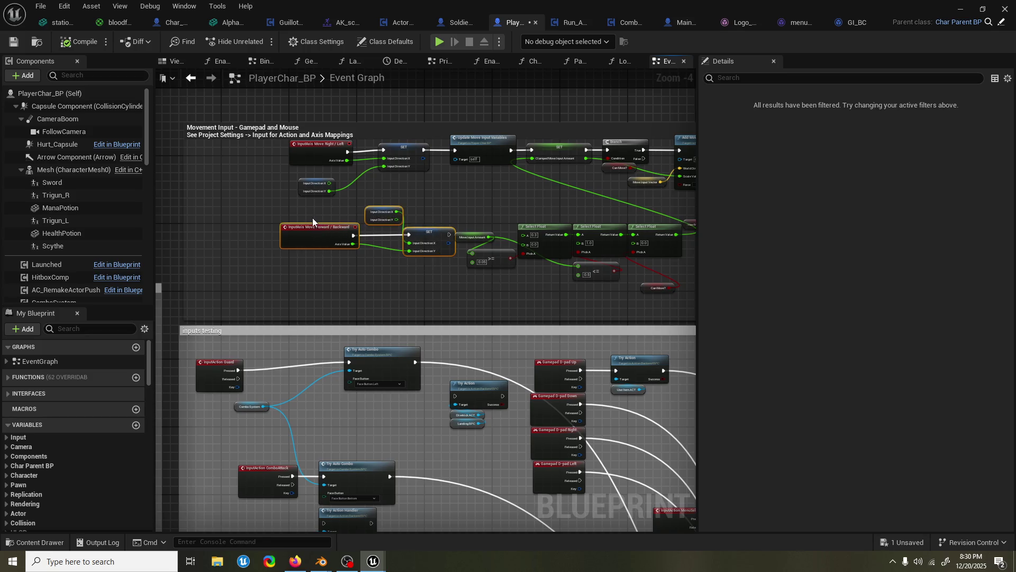
left_click_drag(446, 255, 425, 241)
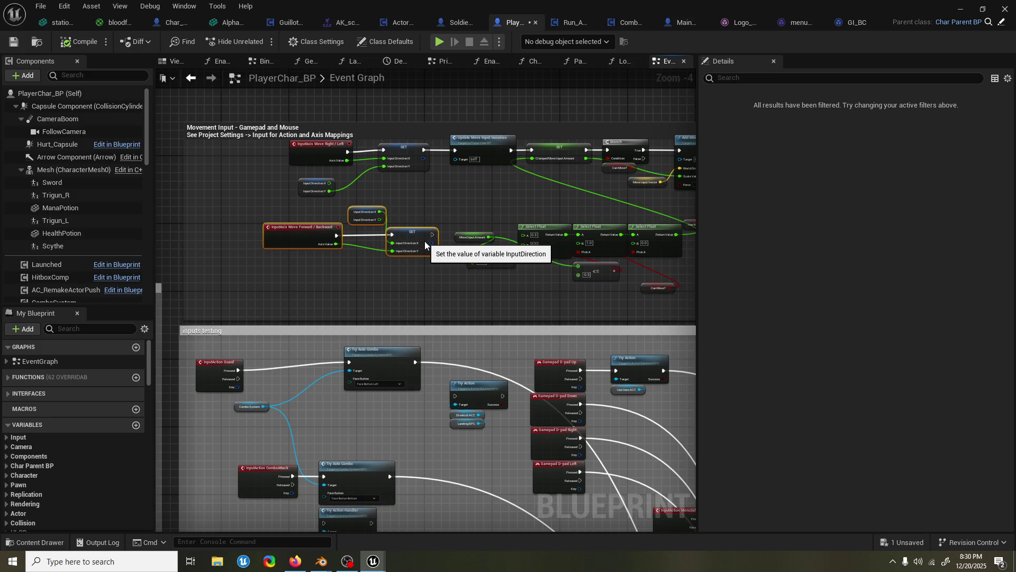
Marquee-select the Is Valid, Branch and Stop Anim Montage group and move it right
left_click_drag(497, 217, 311, 230)
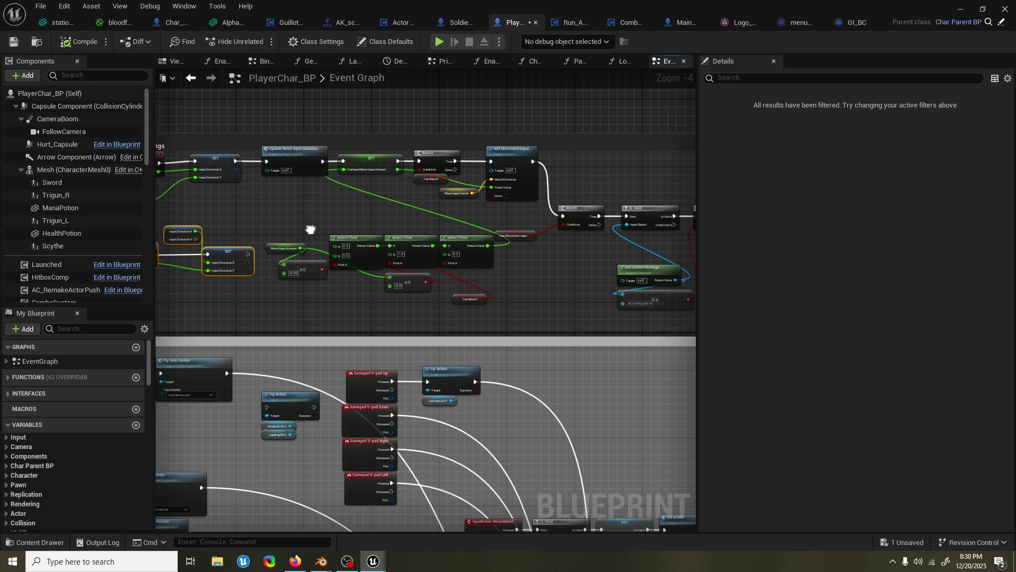
left_click_drag(311, 230, 518, 227)
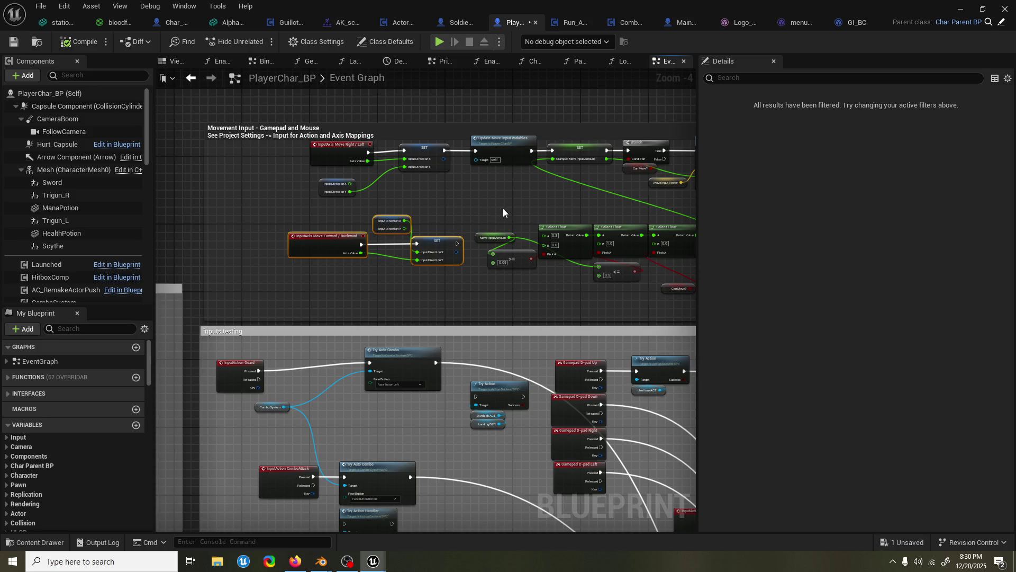
left_click_drag(506, 208, 288, 222)
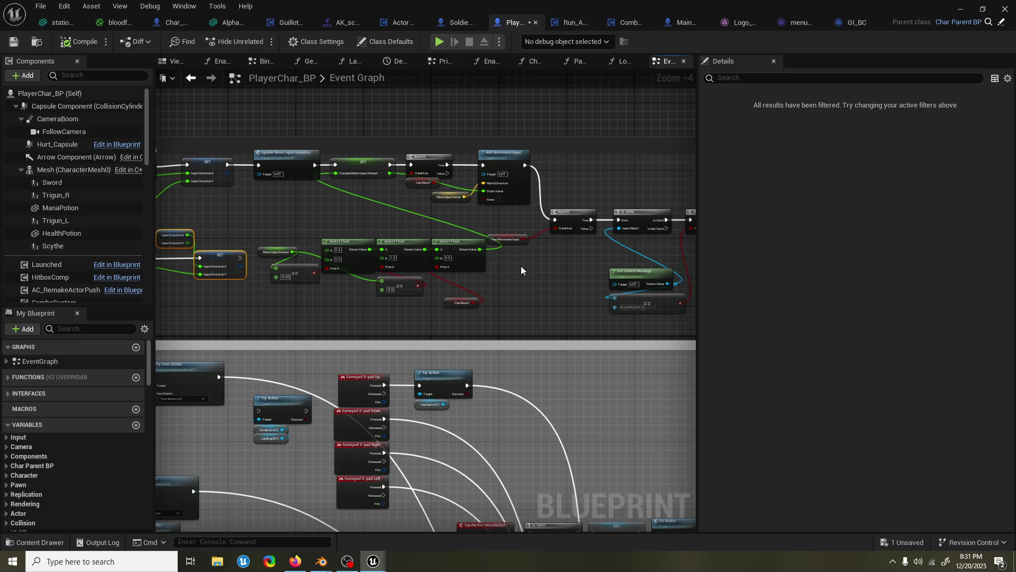
left_click_drag(511, 270, 366, 273)
left_click_drag(465, 195, 645, 310)
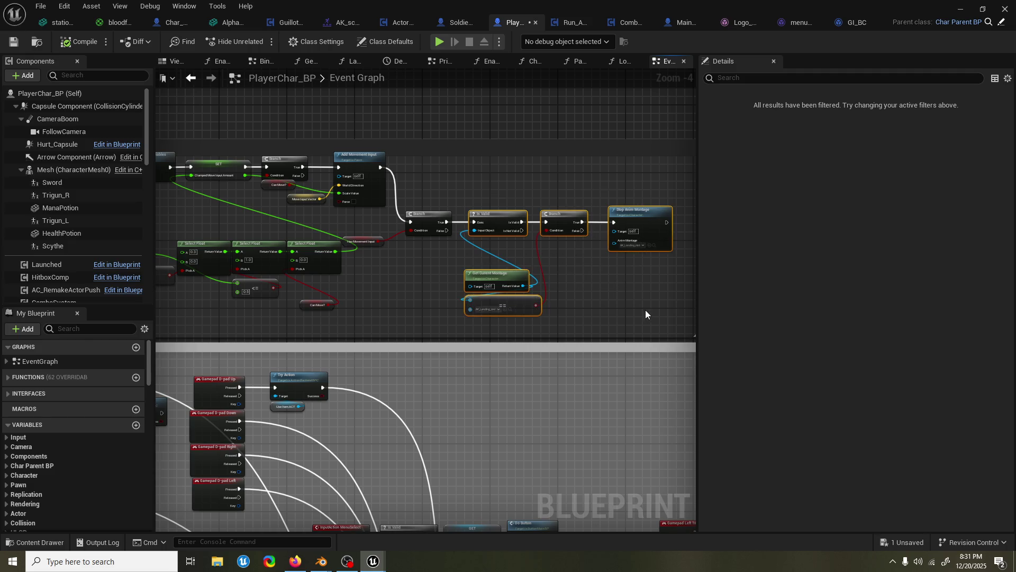
mouse_move(498, 271)
left_mouse_down()
mouse_move(545, 269)
mouse_move(309, 261)
left_mouse_up()
Widen the Movement Input comment to enclose the moved montage nodes
left_click_drag(539, 262, 625, 268)
left_click_drag(381, 216, 441, 217)
mouse_move(297, 249)
left_mouse_down()
mouse_move(442, 256)
mouse_move(463, 274)
mouse_move(547, 267)
left_mouse_up()
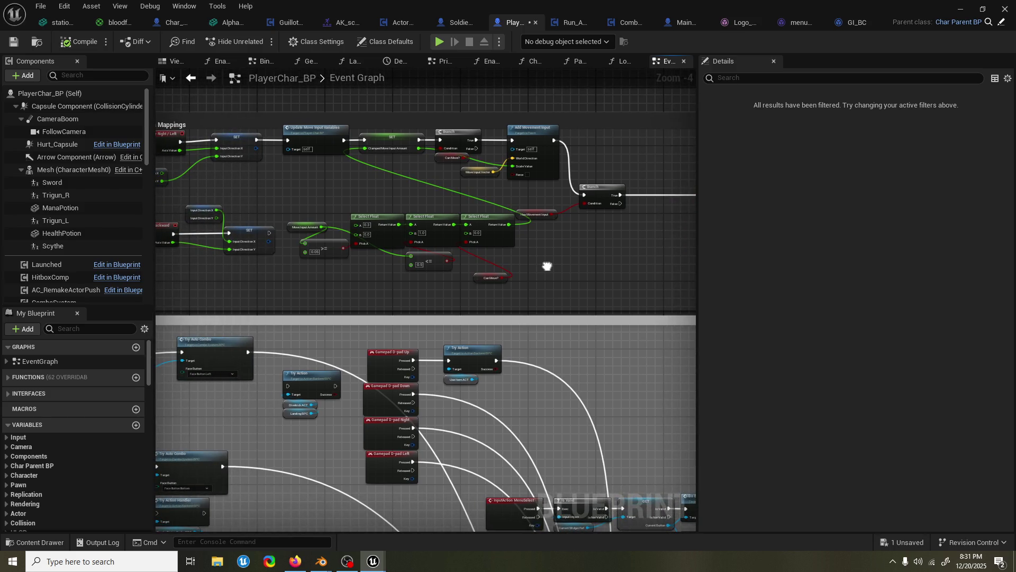
left_click_drag(548, 266, 548, 267)
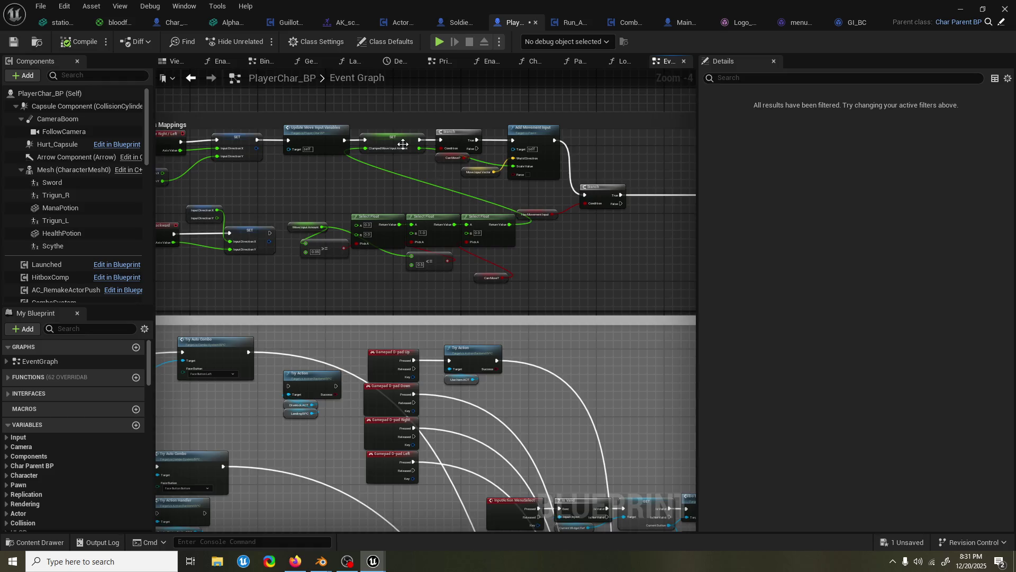
Raise the Movement Input comment's top edge so it frames both movement axis chains
scroll(403, 143, "up", 3)
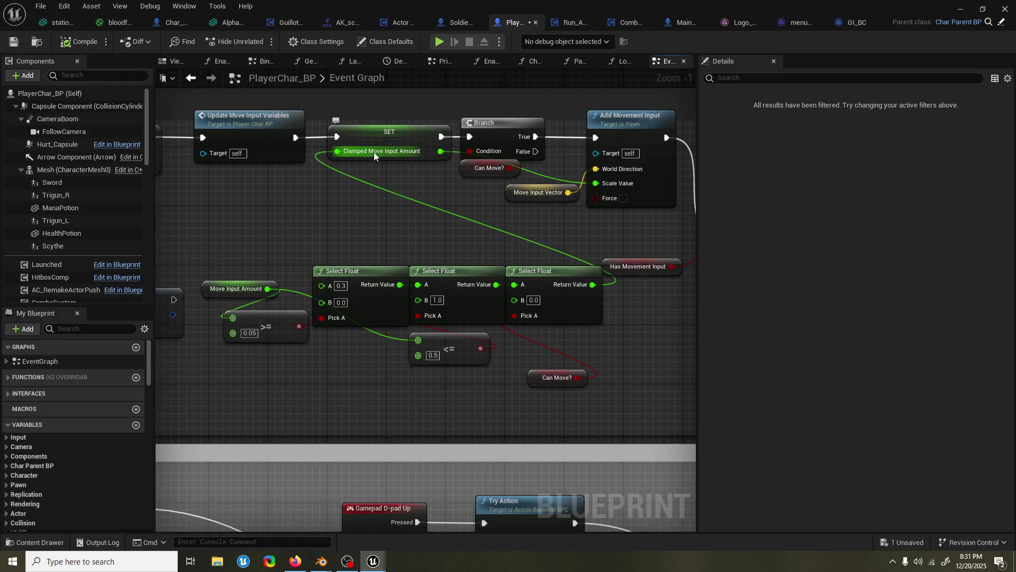
scroll(373, 152, "down", 1)
left_click_drag(373, 153, 431, 198)
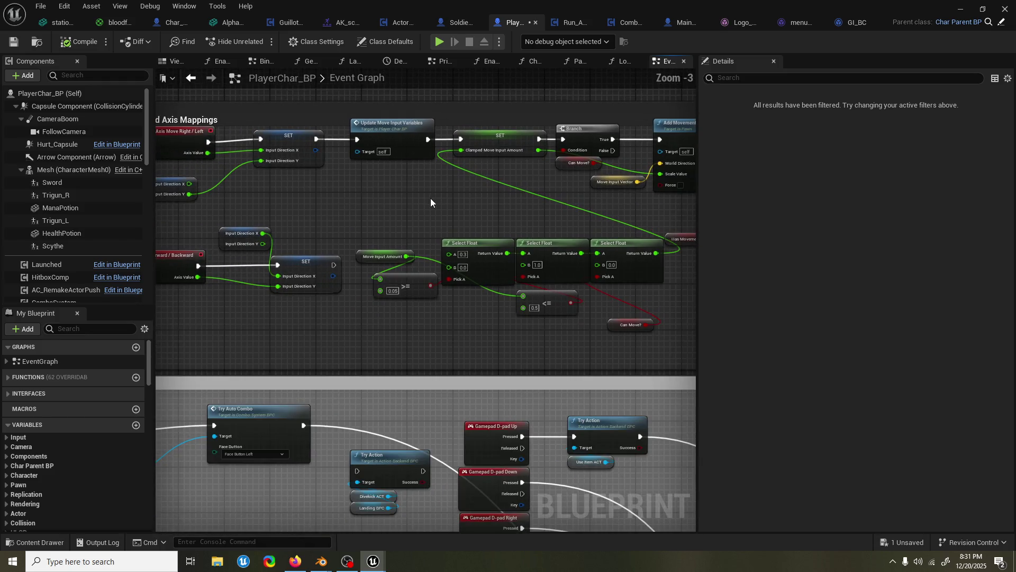
scroll(424, 206, "down", 1)
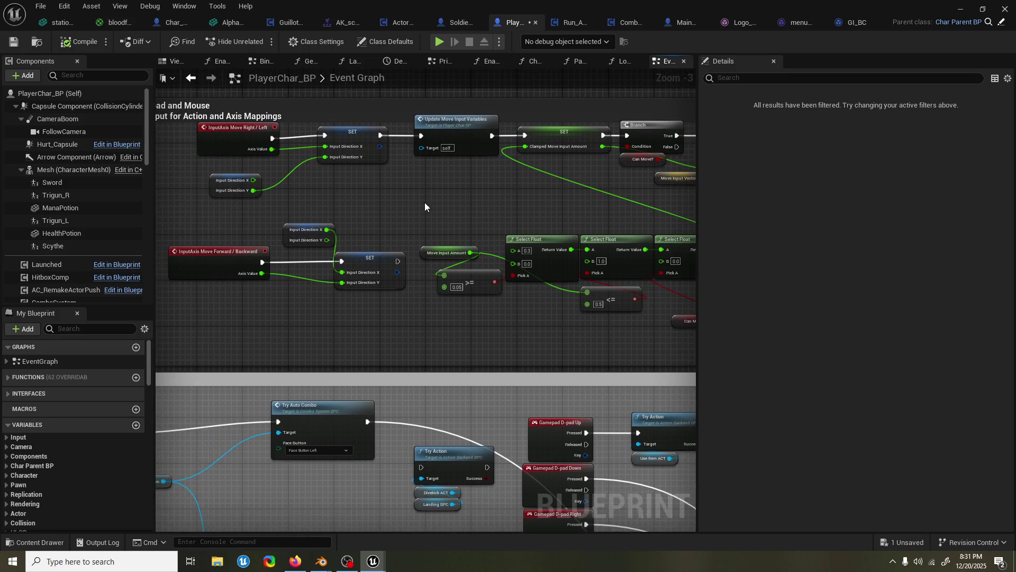
scroll(425, 202, "down", 1)
left_click_drag(444, 215, 288, 215)
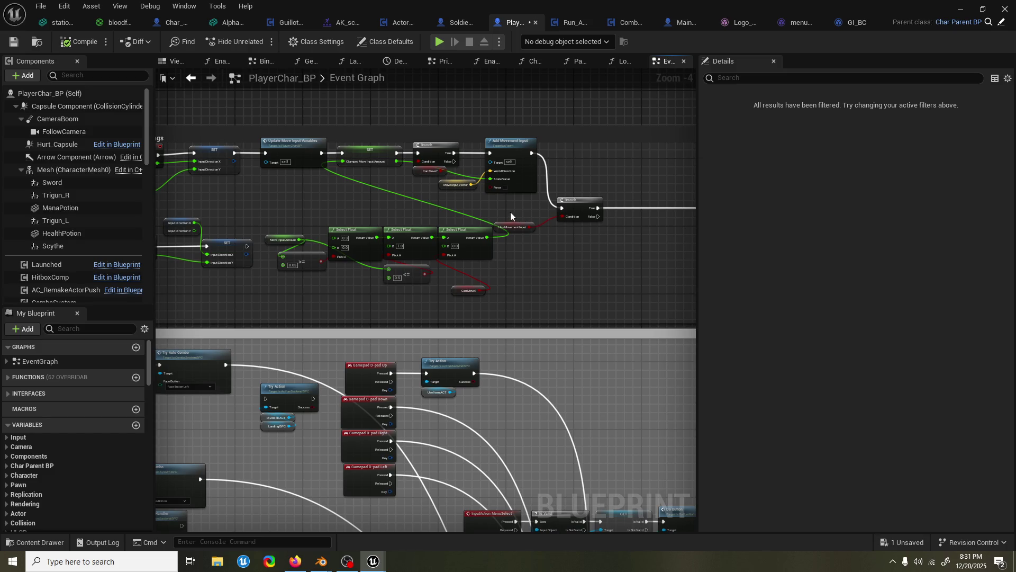
left_click_drag(510, 212, 507, 212)
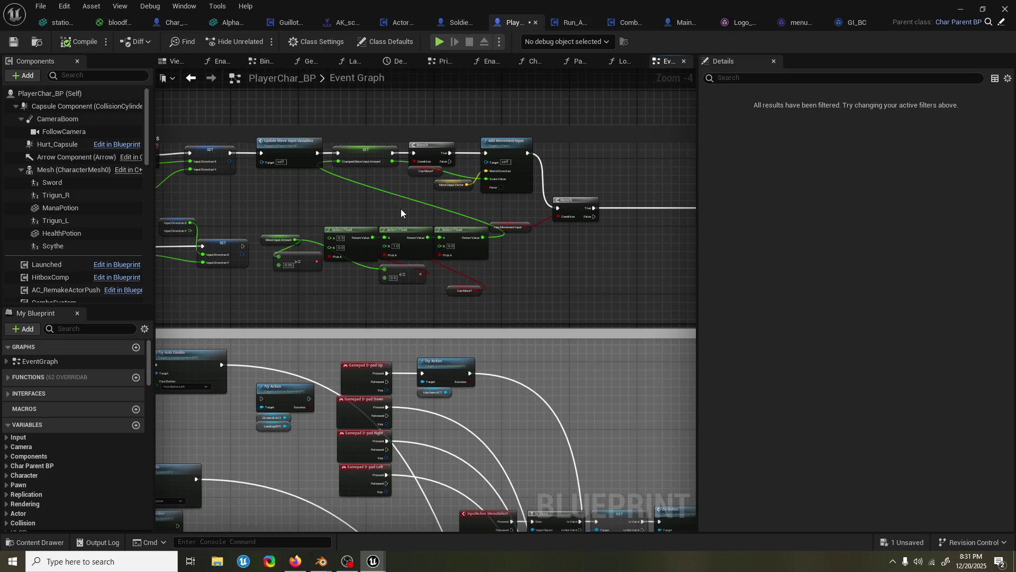
left_click_drag(367, 192, 453, 204)
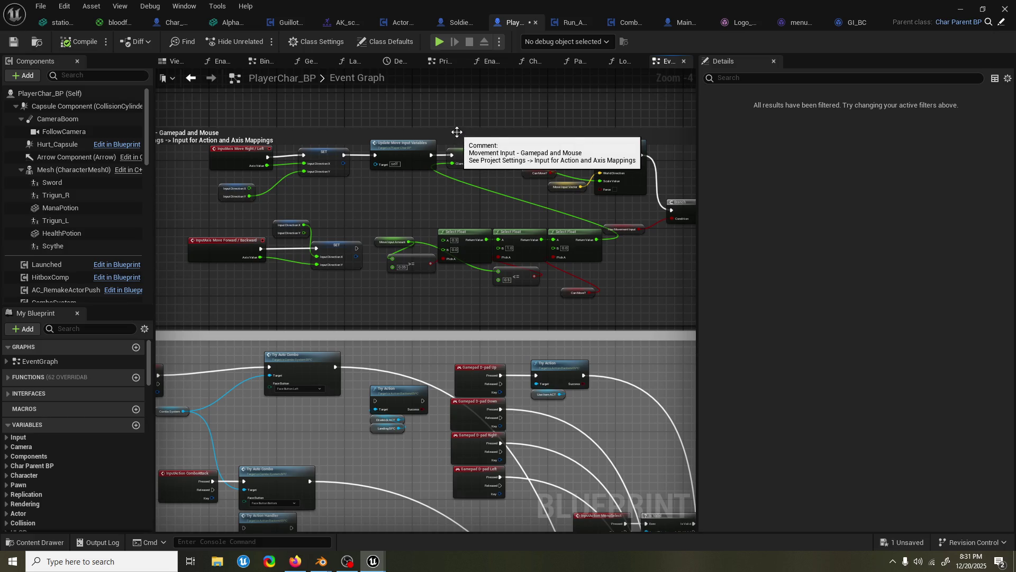
left_click_drag(458, 128, 458, 116)
left_click_drag(424, 151, 445, 176)
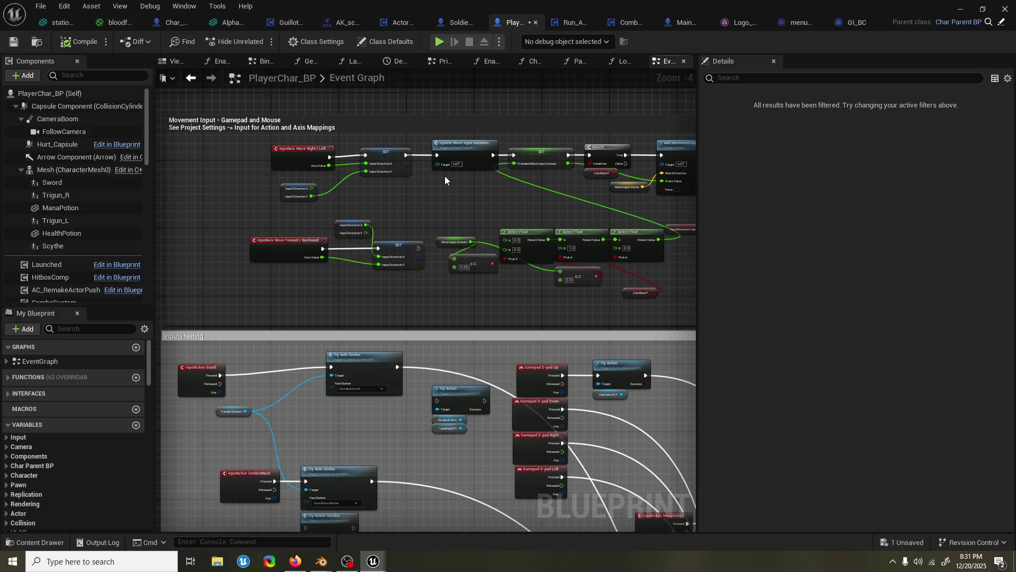
mouse_move(445, 177)
left_mouse_down()
mouse_move(121, 184)
mouse_move(362, 184)
mouse_move(341, 179)
left_mouse_up()
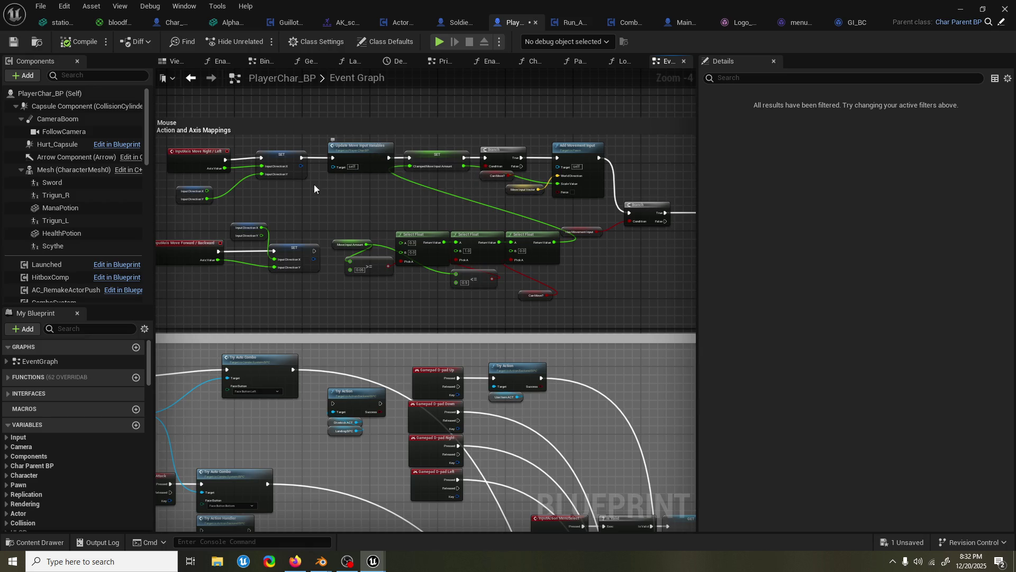
left_click_drag(314, 184, 328, 183)
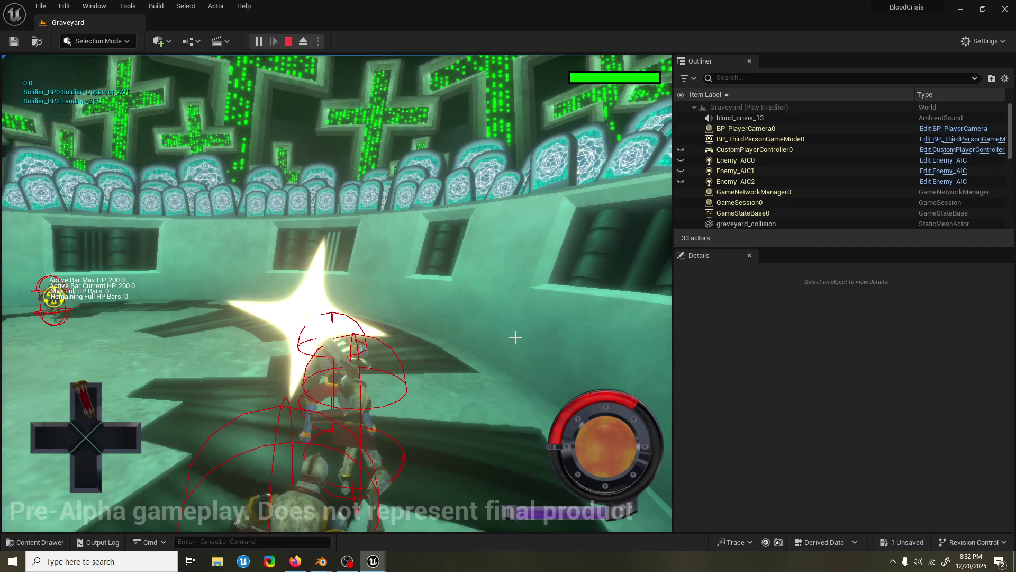
key("Escape")
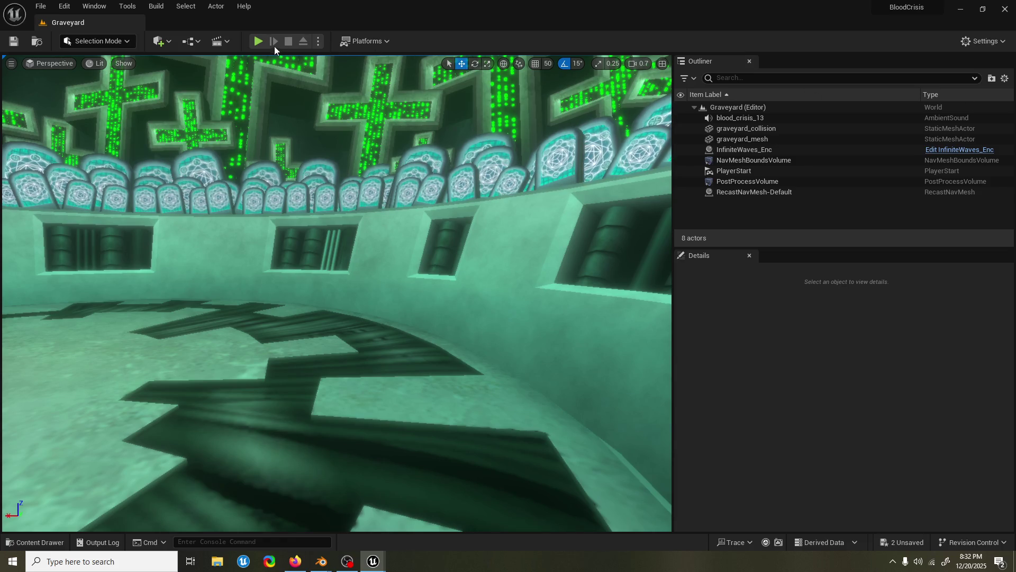
left_click(258, 41)
key("w")
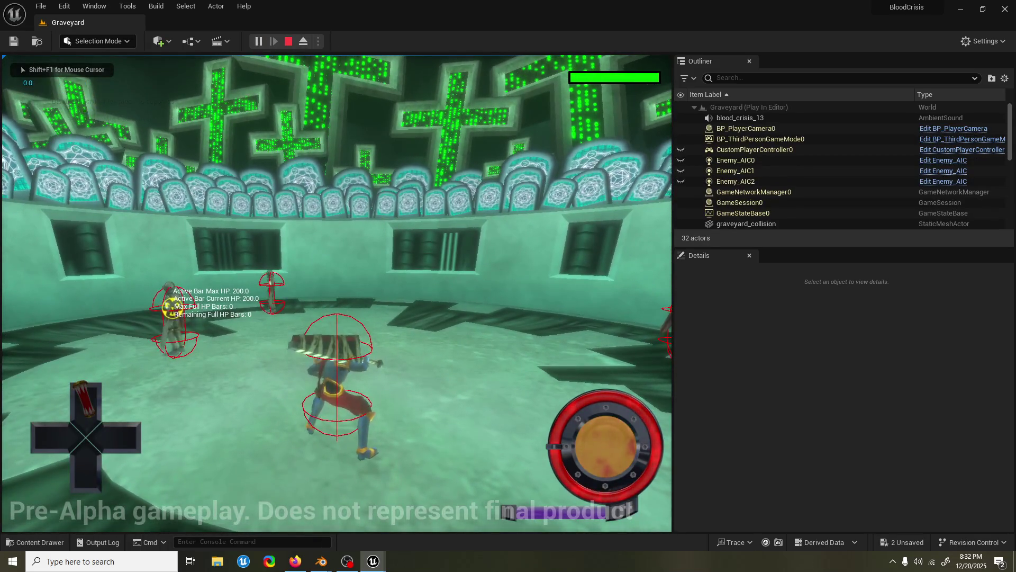
key("w")
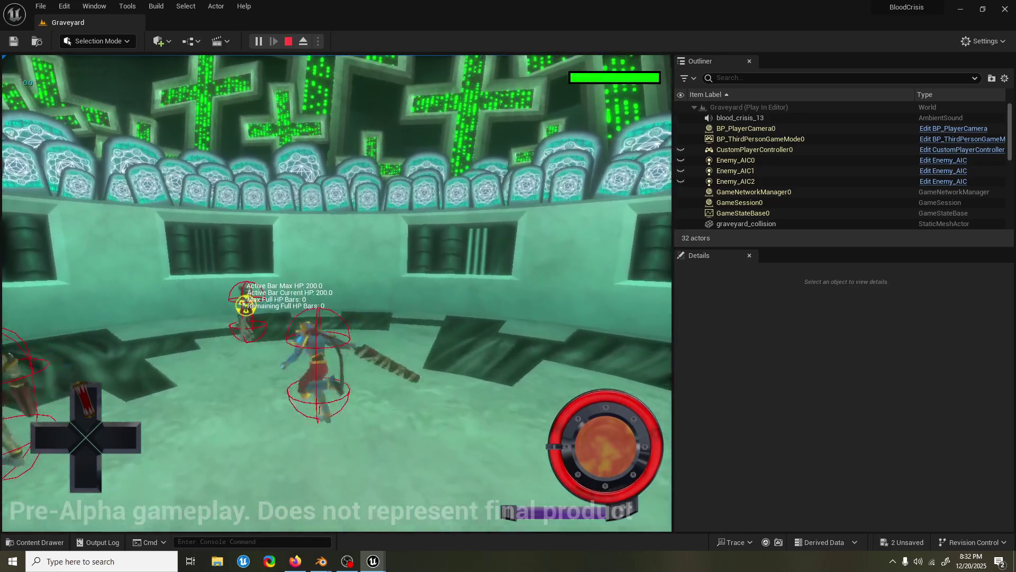
key("w")
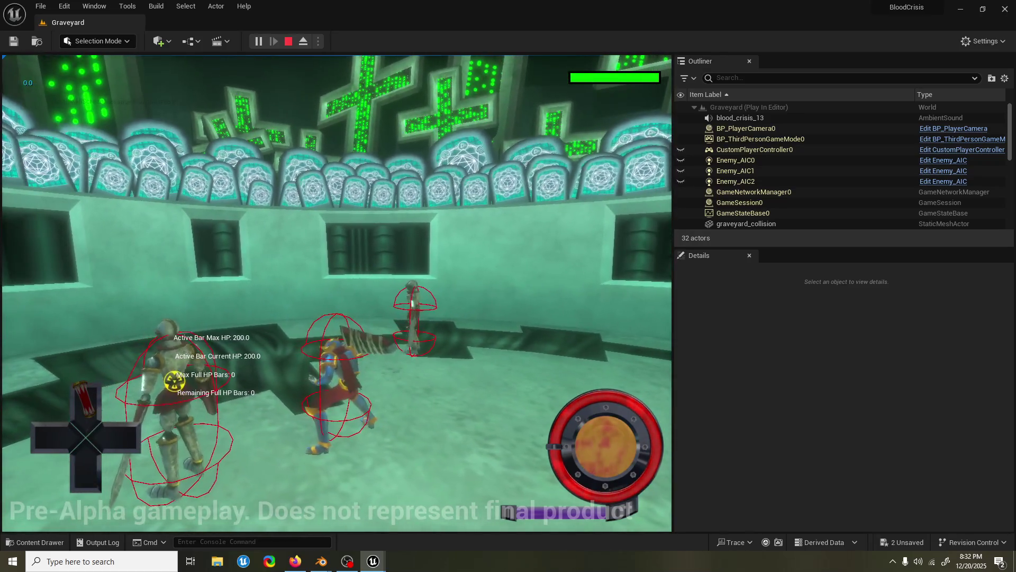
key("Escape")
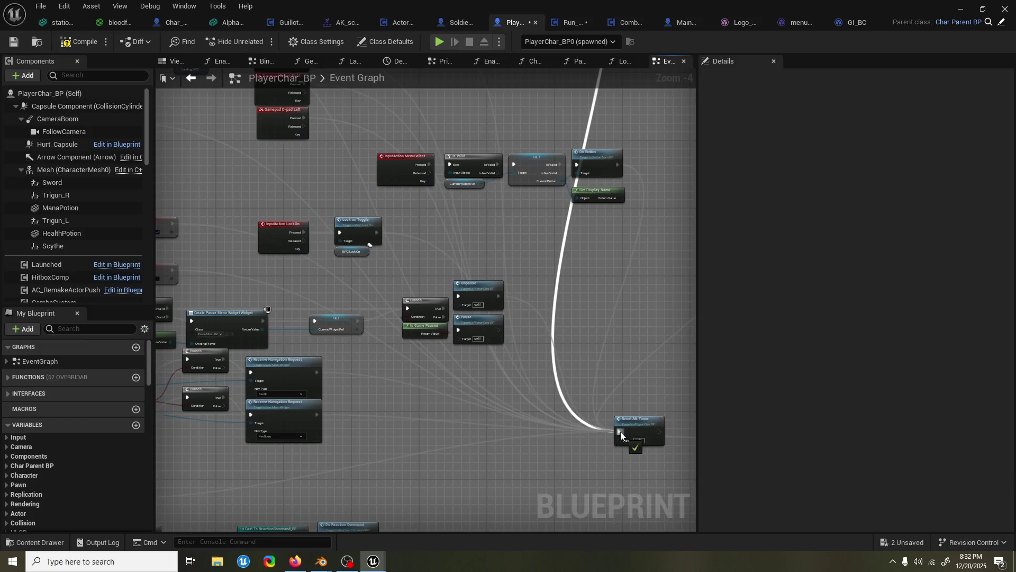
Look over PlayerChar_BP's Event Graph by zooming and panning
scroll(621, 431, "down", 5)
mouse_move(465, 319)
left_mouse_down()
mouse_move(597, 302)
mouse_move(317, 236)
mouse_move(576, 260)
mouse_move(367, 308)
left_mouse_up()
scroll(367, 309, "down", 3)
mouse_move(497, 211)
left_mouse_down()
mouse_move(395, 257)
mouse_move(368, 241)
mouse_move(316, 291)
mouse_move(423, 188)
left_mouse_up()
Return to the Graveyard level and start a Play-in-Editor session with Alt+P
scroll(425, 414, "up", 9)
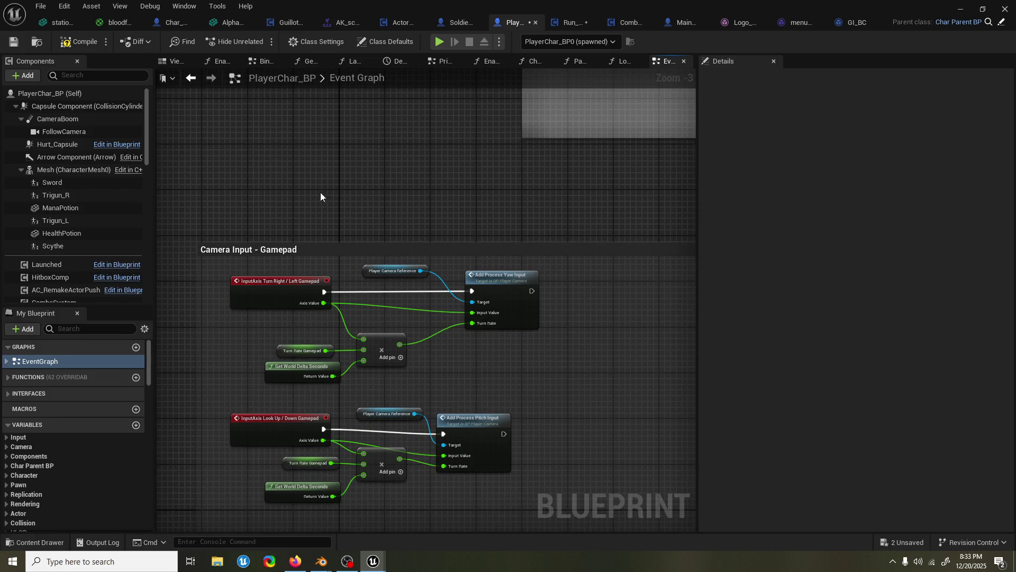
key("super+Down")
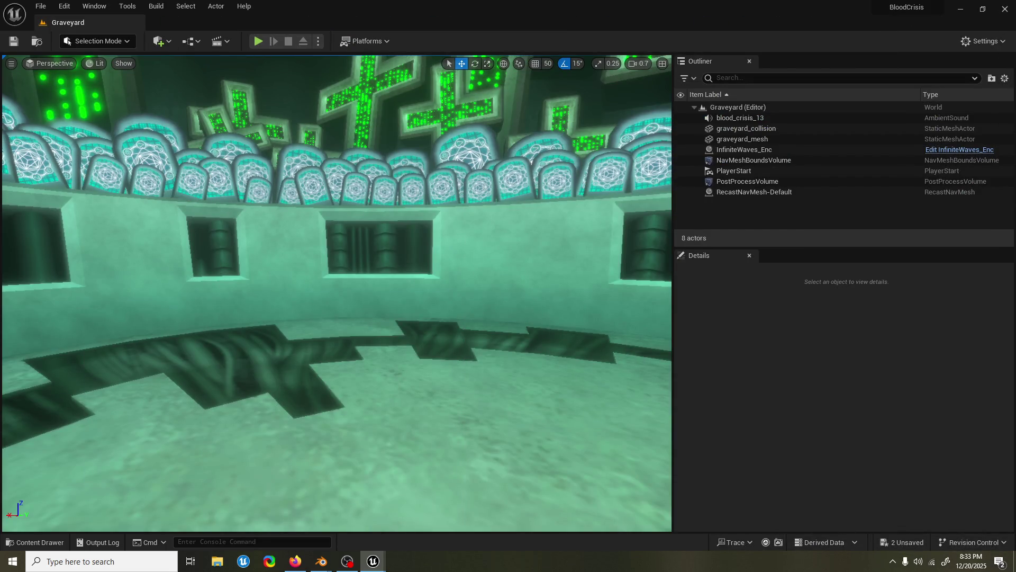
key("alt+p")
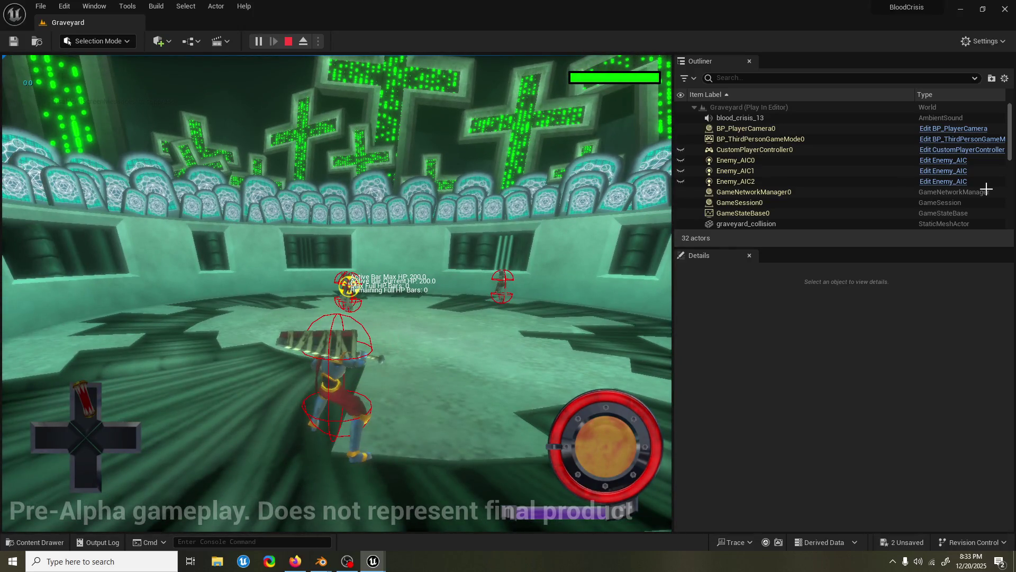
key("Escape")
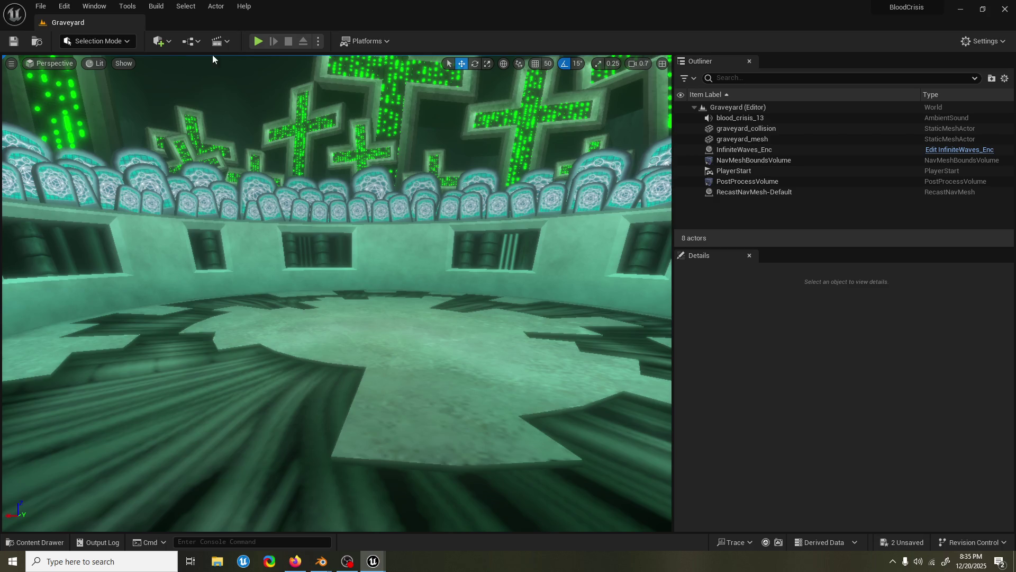
left_click(258, 40)
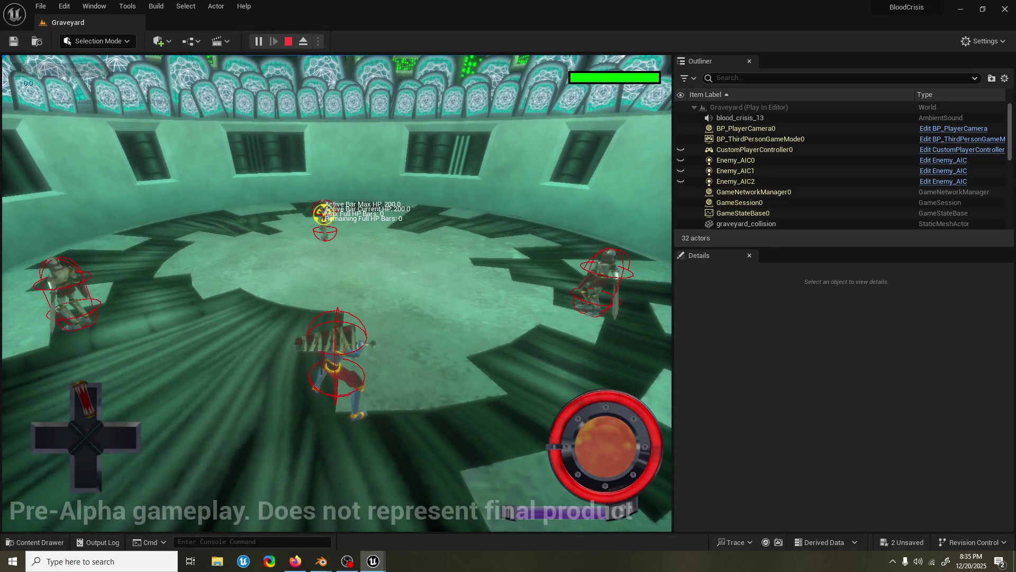
key("Escape")
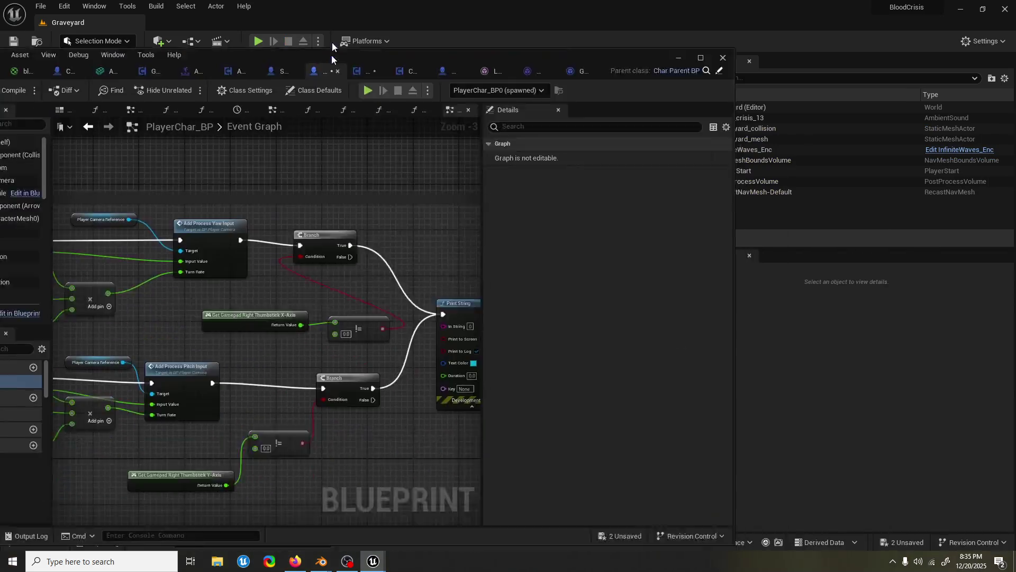
Wire the Print String's exec pin into the reset afk timer event
scroll(485, 169, "down", 1)
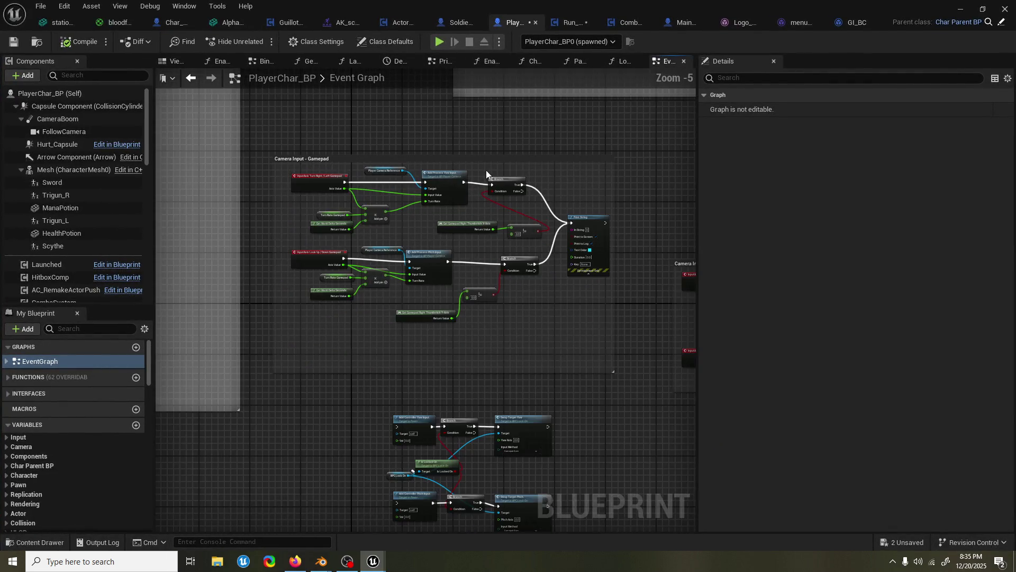
scroll(593, 259, "down", 1)
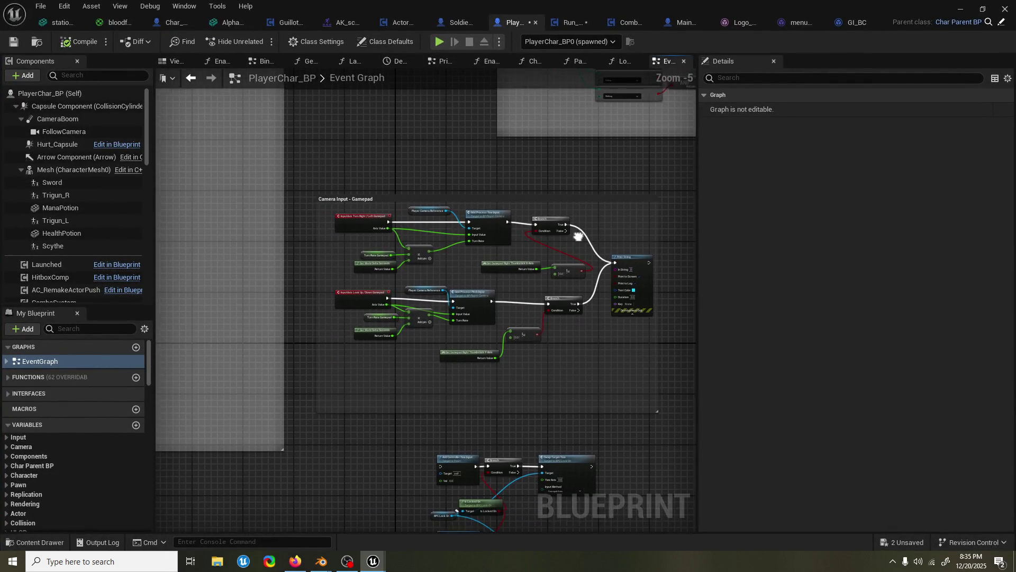
mouse_move(618, 268)
left_mouse_down()
mouse_move(612, 222)
mouse_move(87, 259)
mouse_move(470, 125)
mouse_move(522, 170)
mouse_move(503, 95)
mouse_move(554, 71)
mouse_move(517, 259)
mouse_move(611, 240)
left_mouse_up()
scroll(611, 240, "down", 4)
scroll(547, 322, "down", 2)
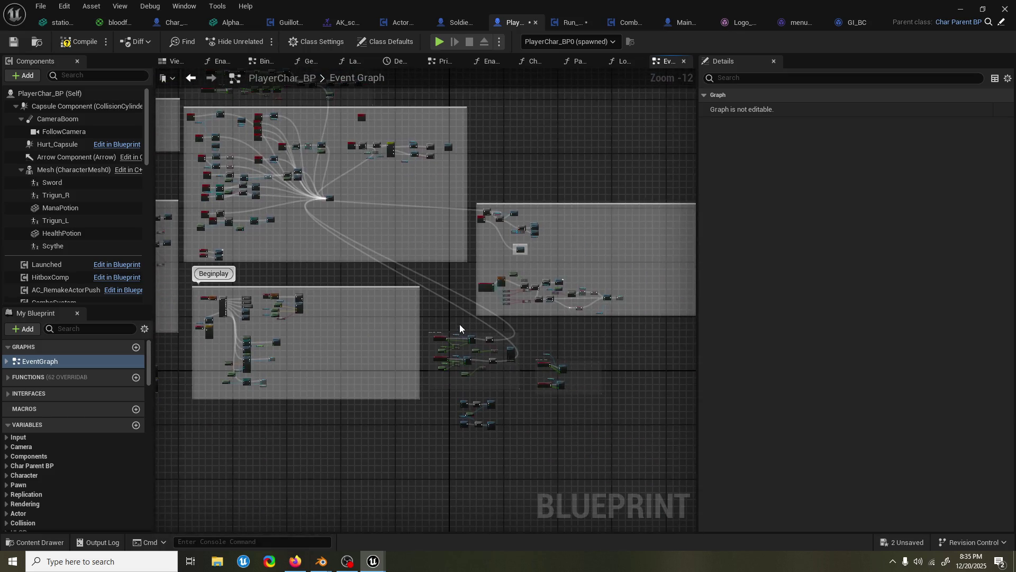
scroll(519, 390, "up", 8)
Delete the debug Print String node, then compile and save PlayerChar_BP
left_click(509, 311)
key("Delete")
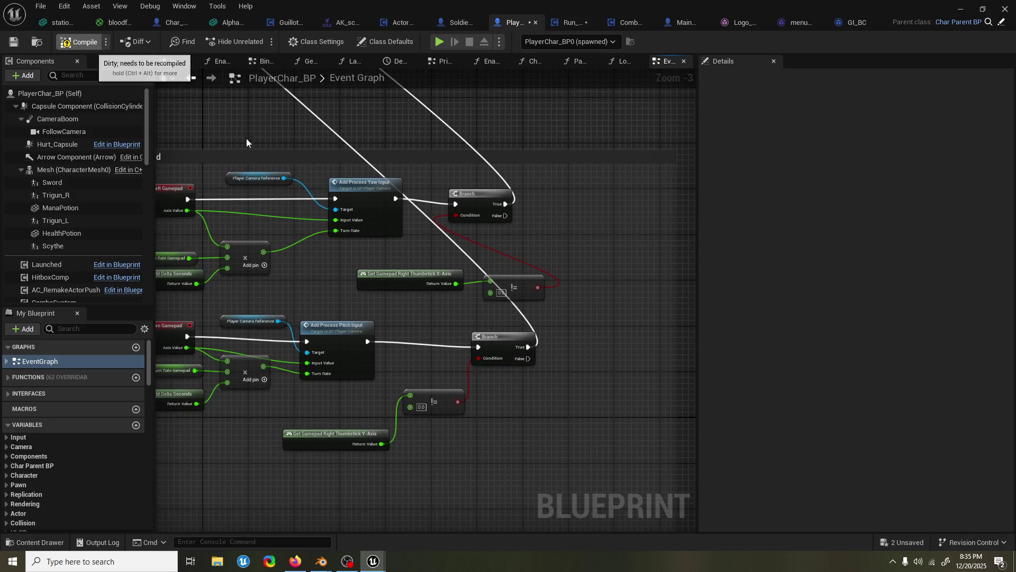
key("F7")
left_click_drag(236, 130, 370, 136)
key("ctrl+s")
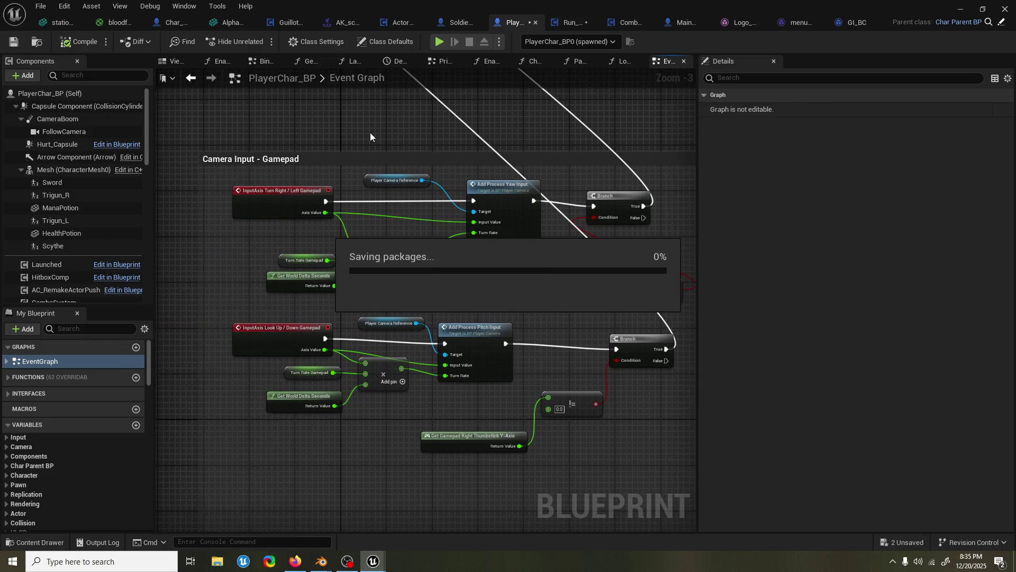
Reposition the existing Open Level node and reconnect CustomEvent to it
scroll(352, 150, "down", 9)
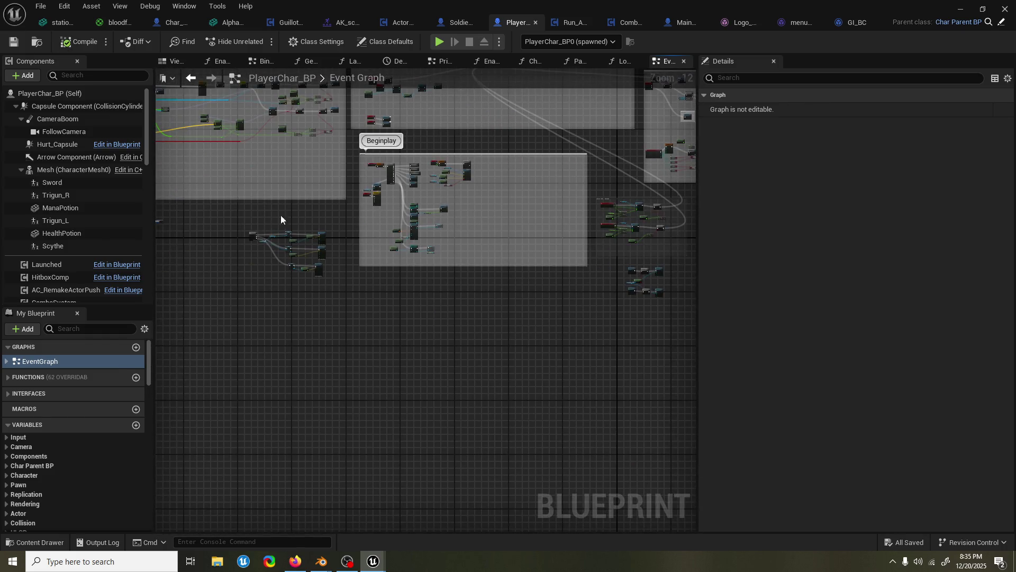
scroll(391, 219, "up", 1)
left_click_drag(281, 227, 570, 197)
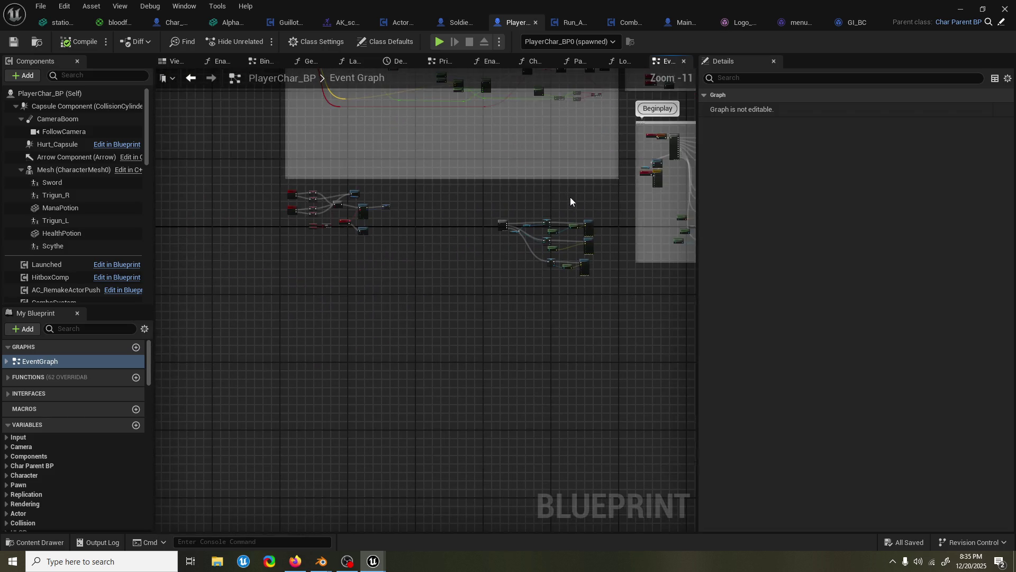
scroll(351, 220, "up", 9)
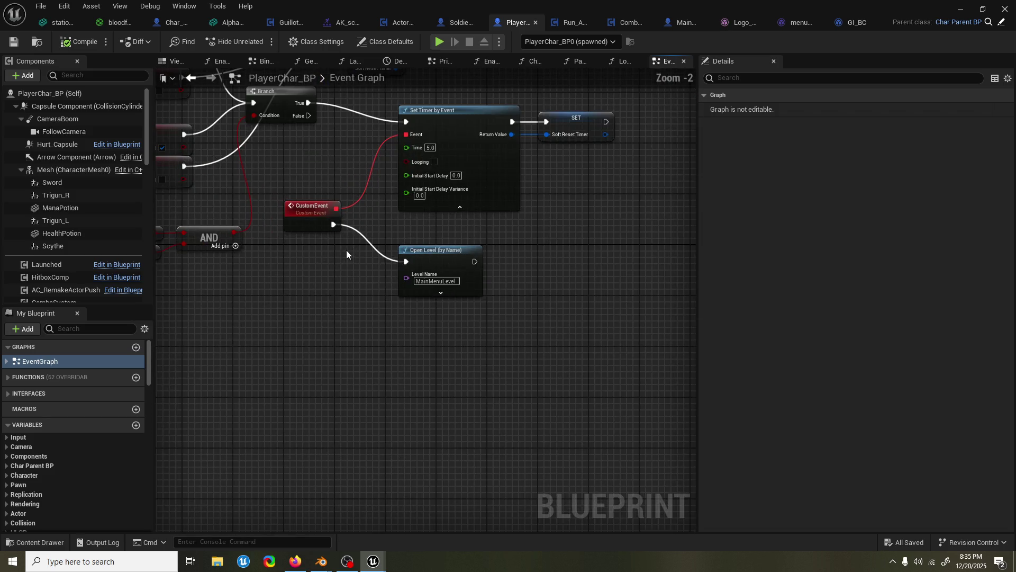
left_click(408, 262, "alt")
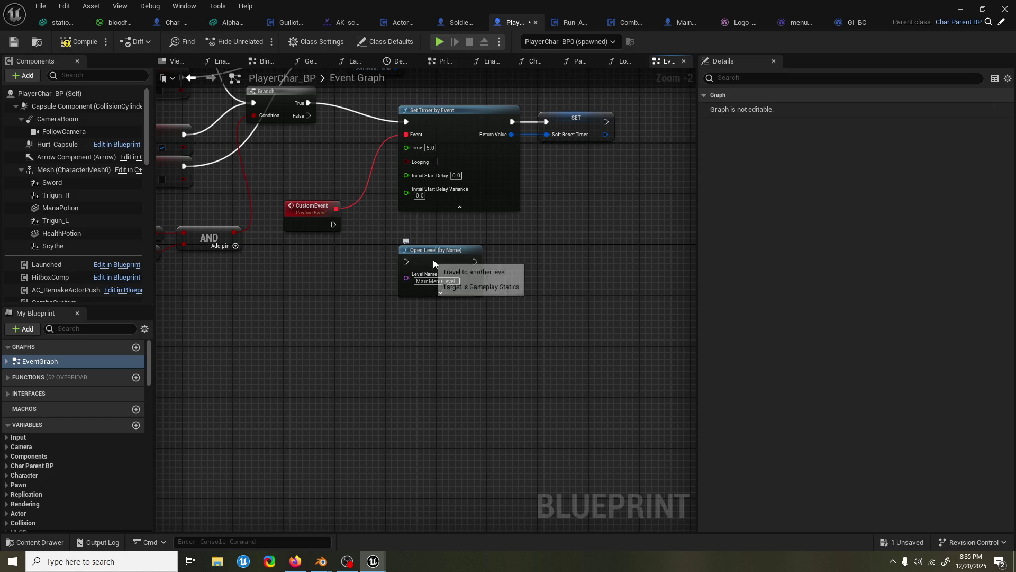
left_click_drag(433, 260, 602, 263)
scroll(572, 279, "down", 3)
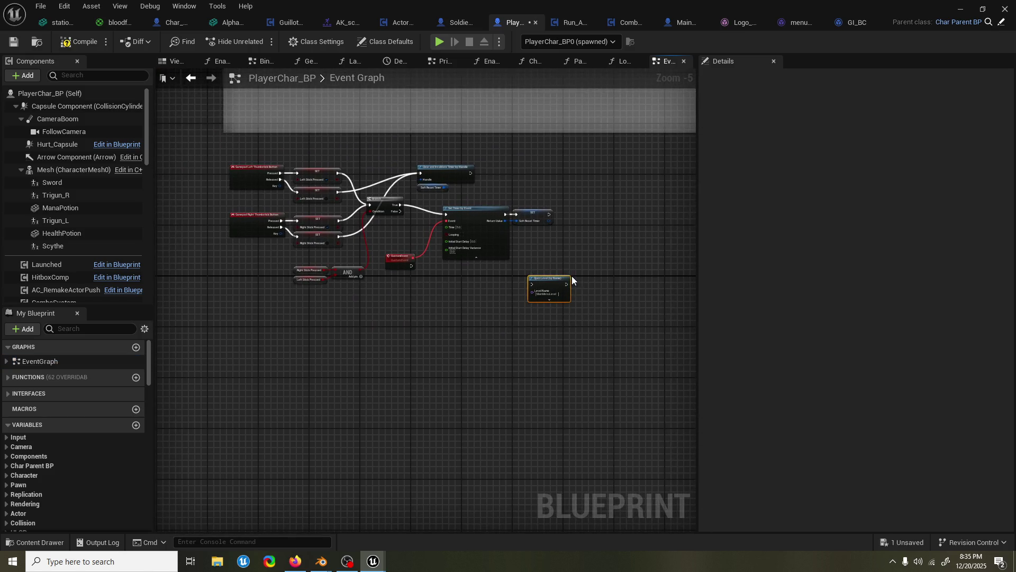
left_click_drag(545, 289, 498, 288)
left_click_drag(411, 265, 505, 286)
Paste an Open Level node beside the AFK timeline and wire Finished into it
scroll(609, 241, "down", 2)
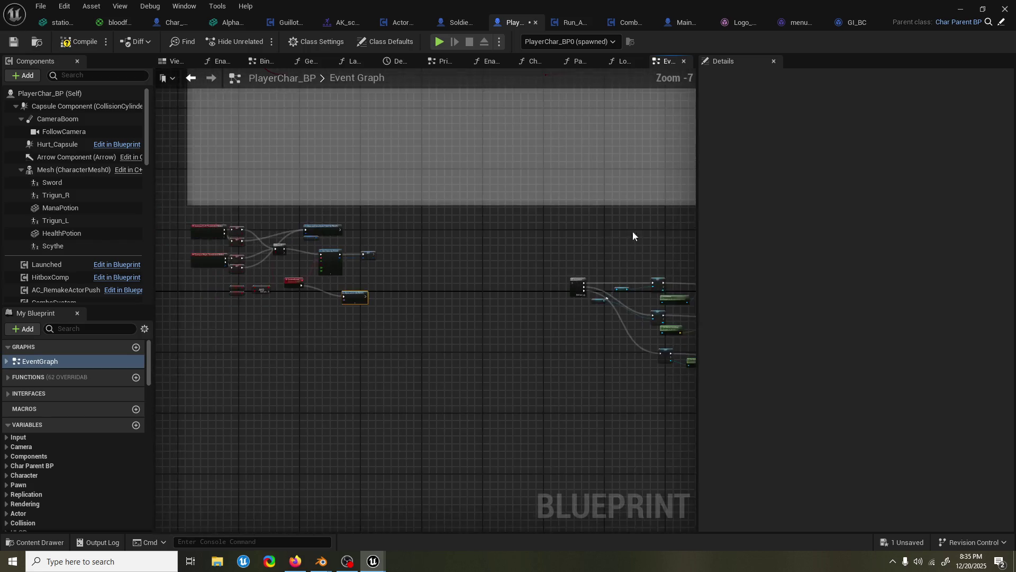
scroll(440, 269, "up", 3)
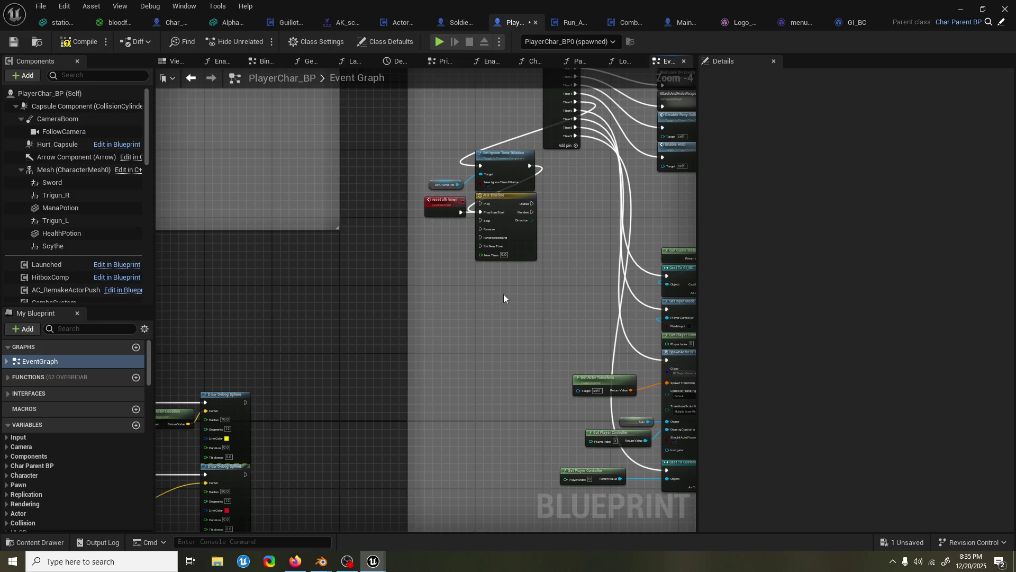
scroll(547, 275, "up", 2)
key("ctrl+v")
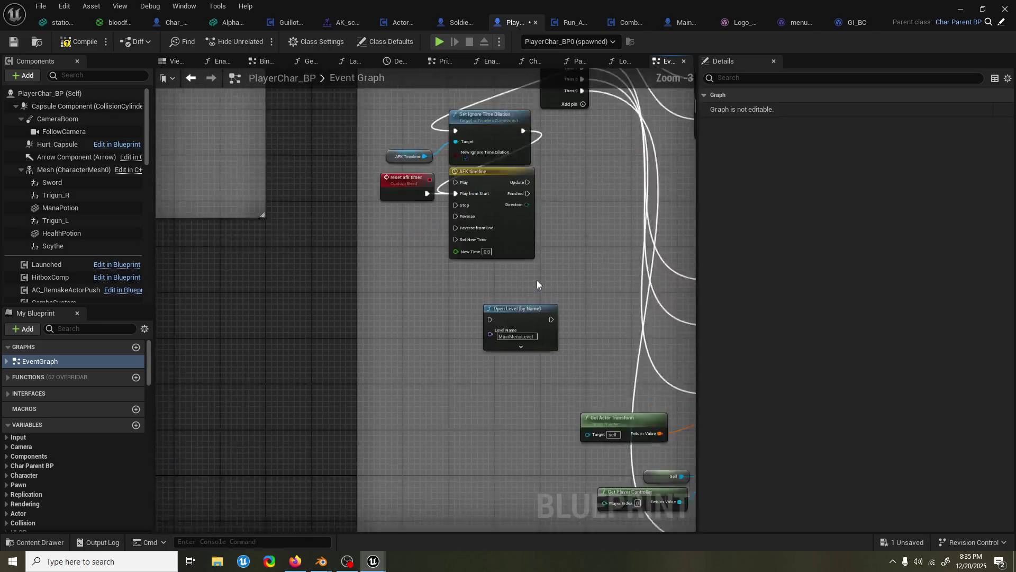
scroll(536, 281, "up", 1)
mouse_move(609, 198)
left_mouse_down()
mouse_move(543, 169)
mouse_move(509, 183)
mouse_move(574, 206)
left_mouse_up()
left_click(583, 164)
Save and compile PlayerChar_BP, then switch to the Run_AI_Comp blueprint
key("ctrl+s")
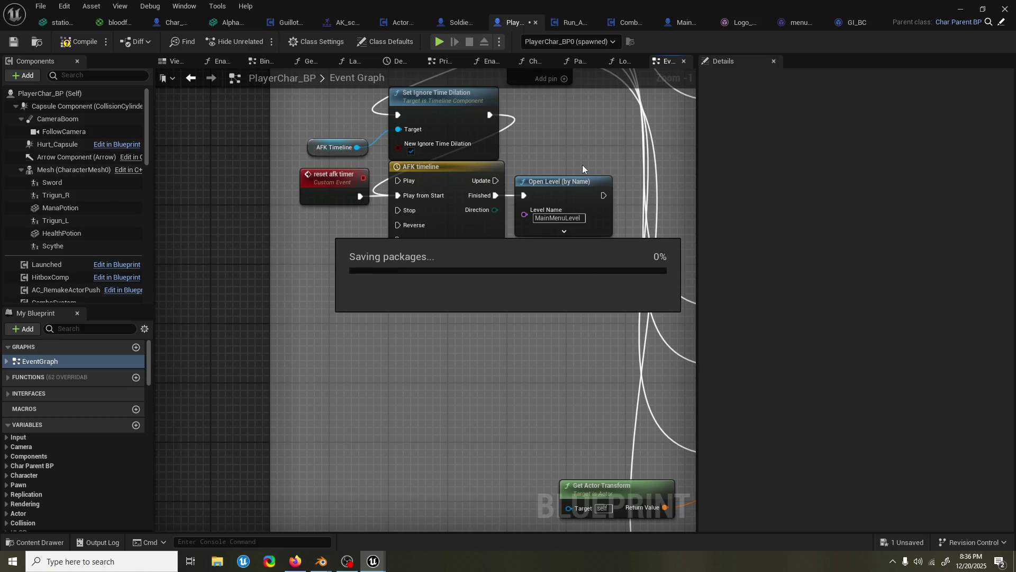
left_click_drag(560, 165, 540, 194)
left_click(84, 42)
left_click(461, 112)
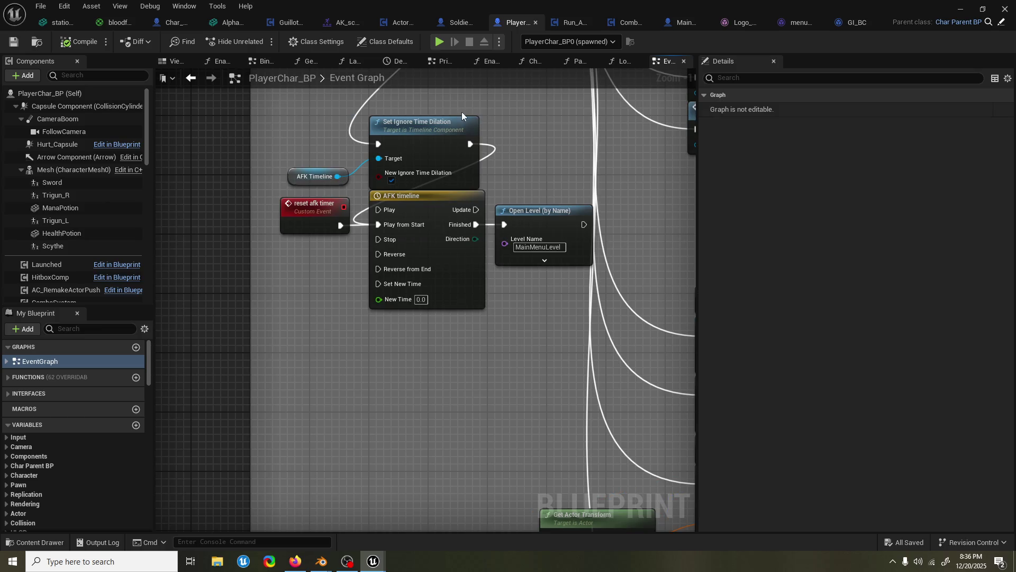
left_click(567, 23)
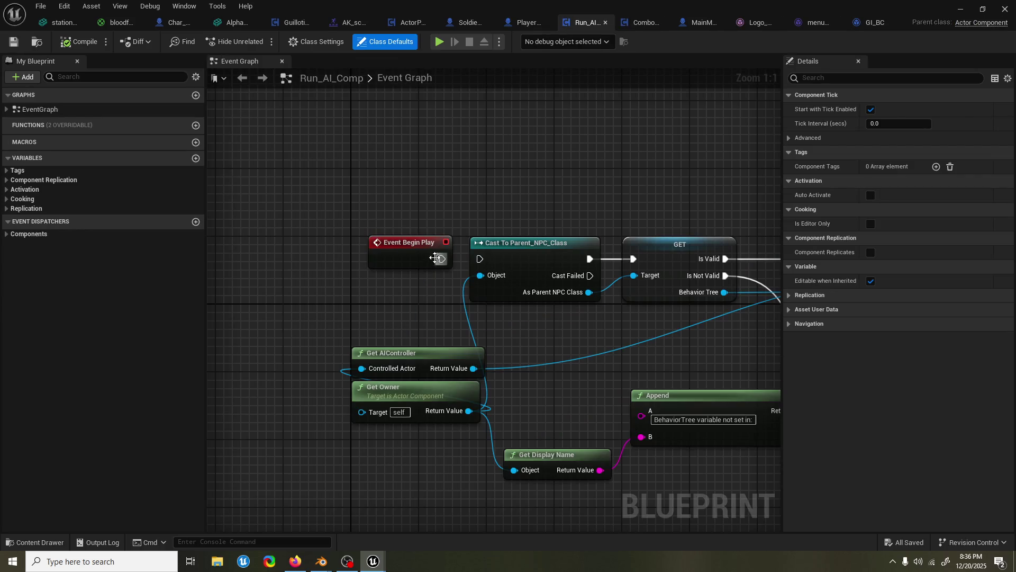
left_click(961, 9)
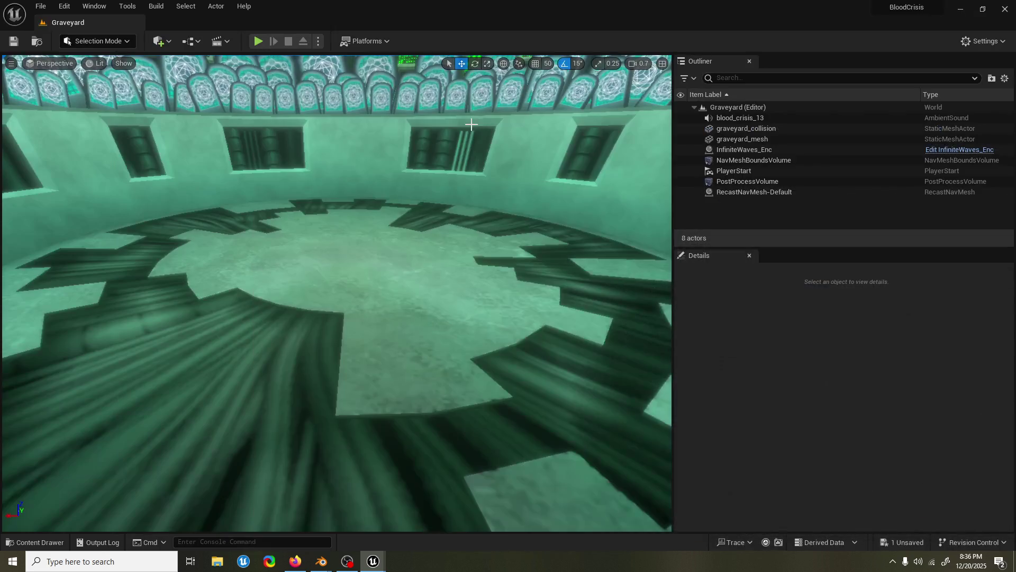
left_click(258, 41)
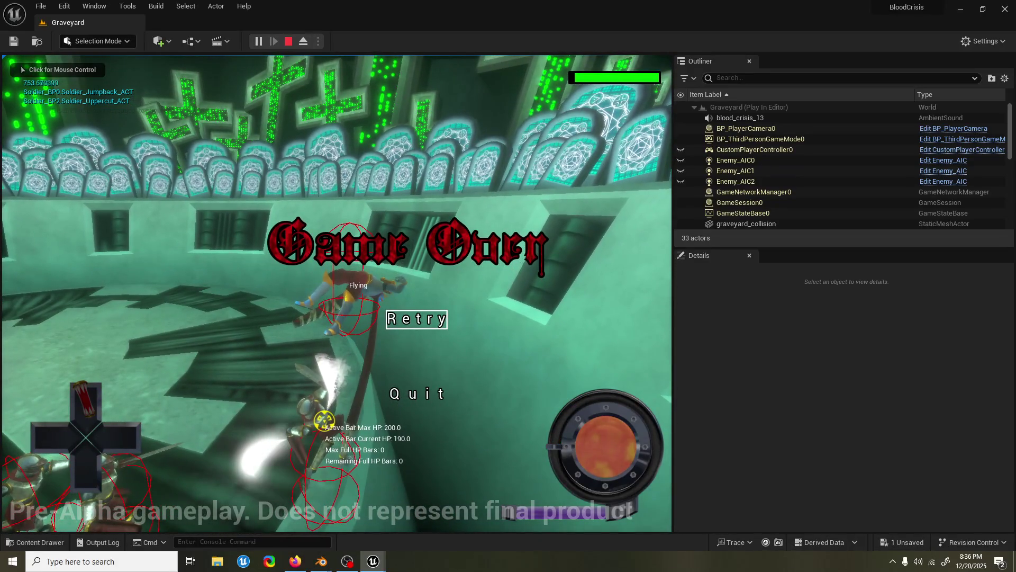
key("Return")
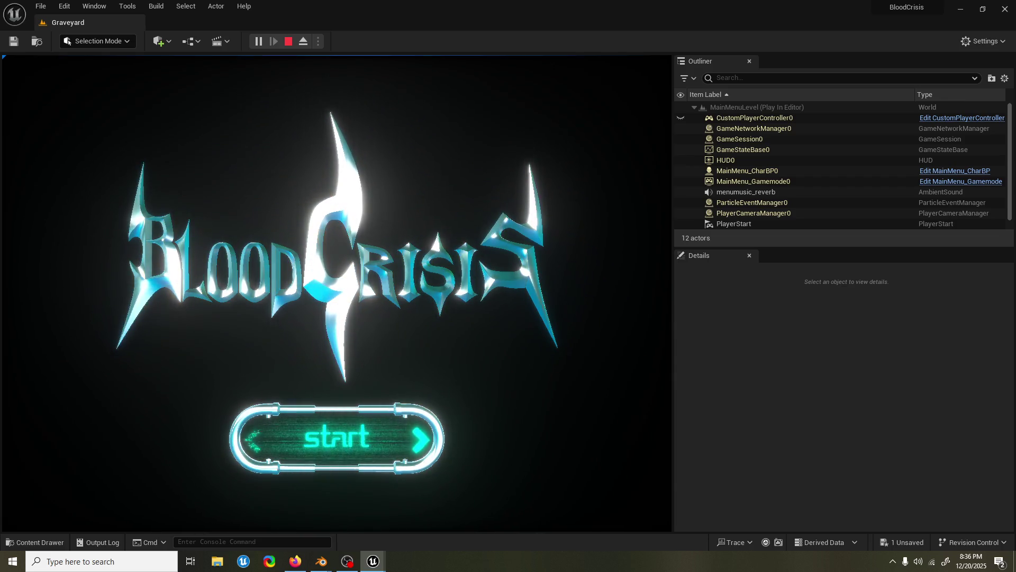
mouse_move(373, 561)
left_click(436, 501)
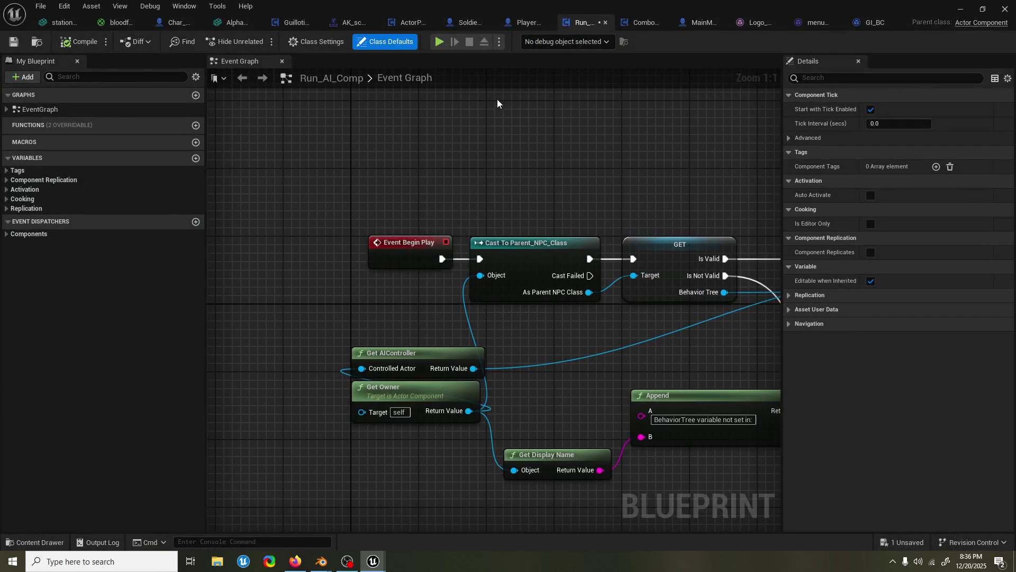
In GI_BC, delete the auto-quit timer and Sequence nodes, wiring PlayerDiedEvent_GI straight to the death screen
left_click(528, 23)
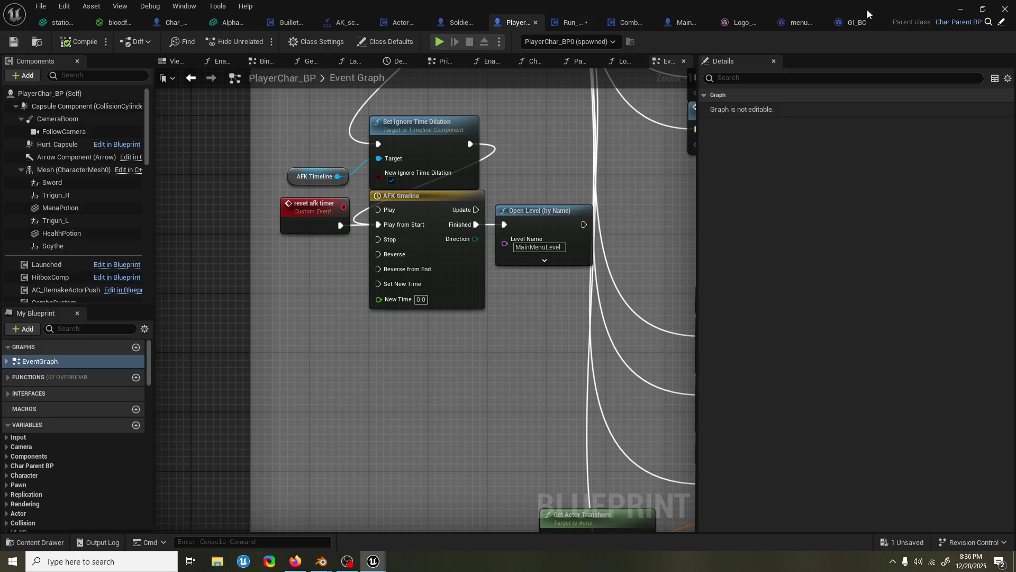
left_click(855, 22)
scroll(567, 230, "down", 2)
left_click_drag(304, 456, 479, 313)
key("Delete")
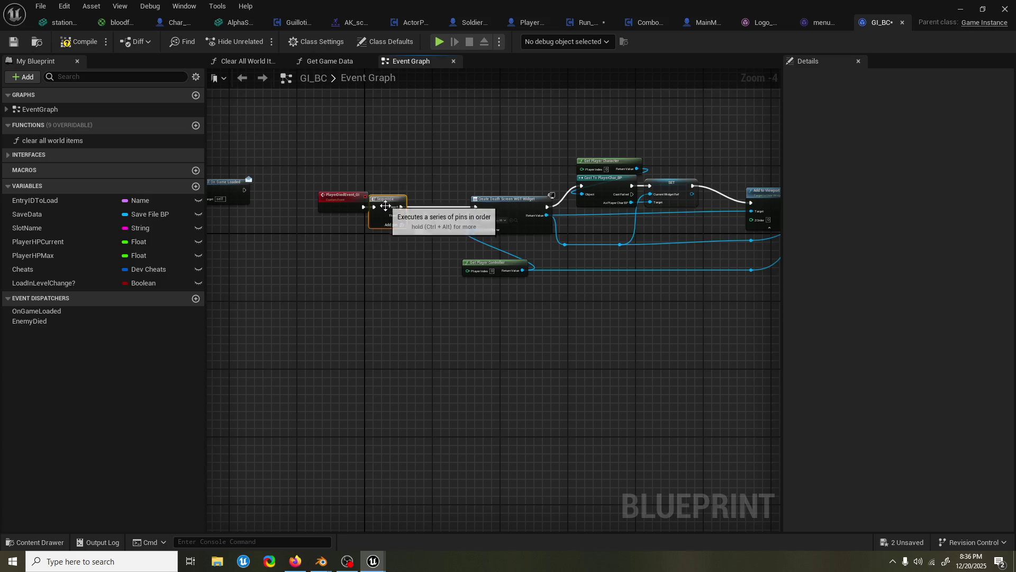
left_click(385, 206)
key("Delete")
left_click_drag(364, 206, 476, 207)
Set PlayerChar_BP's AFK timeline length to 30 seconds
left_click(531, 21)
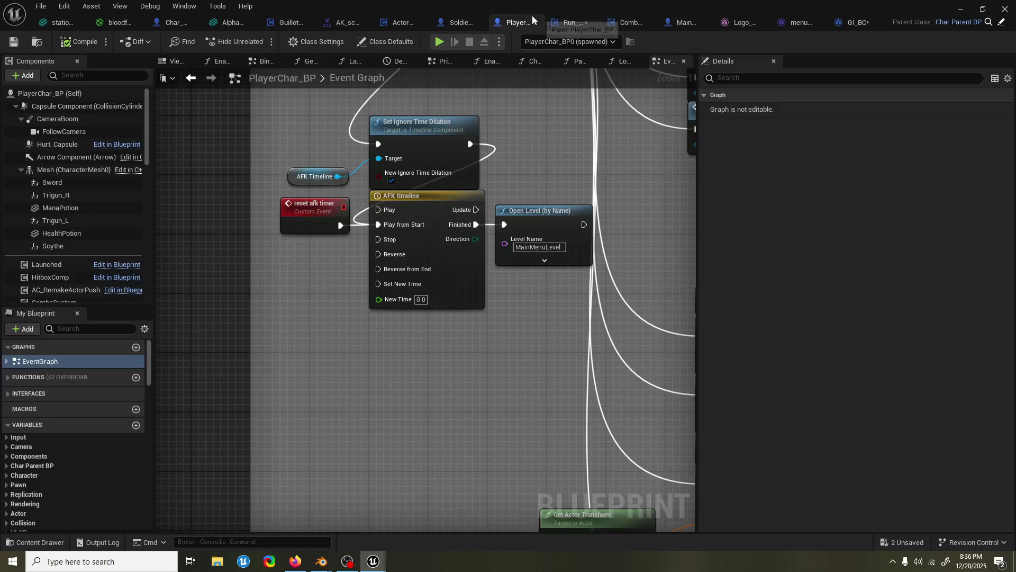
double_click(473, 284)
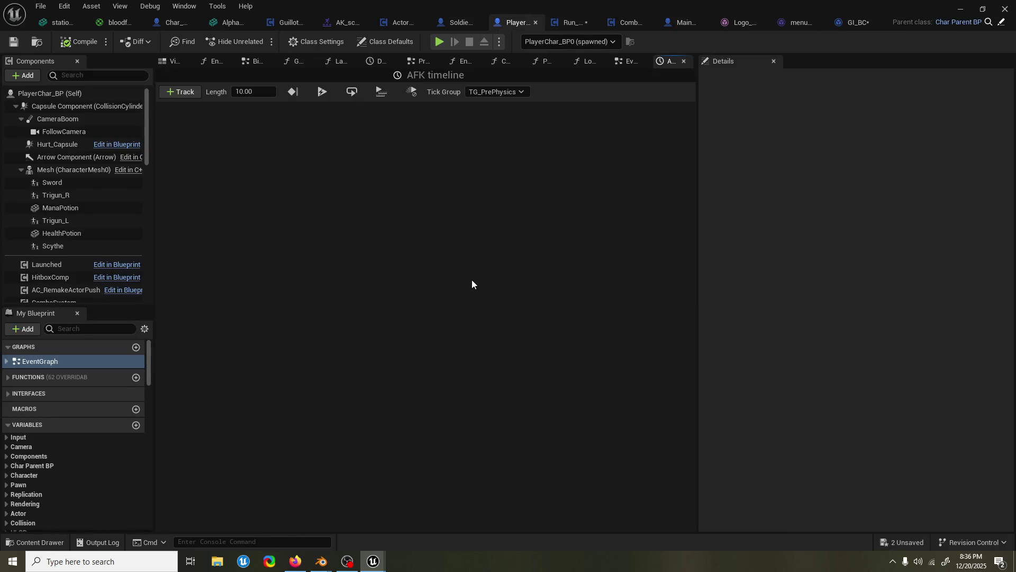
left_click(234, 92)
type("30")
key("Return")
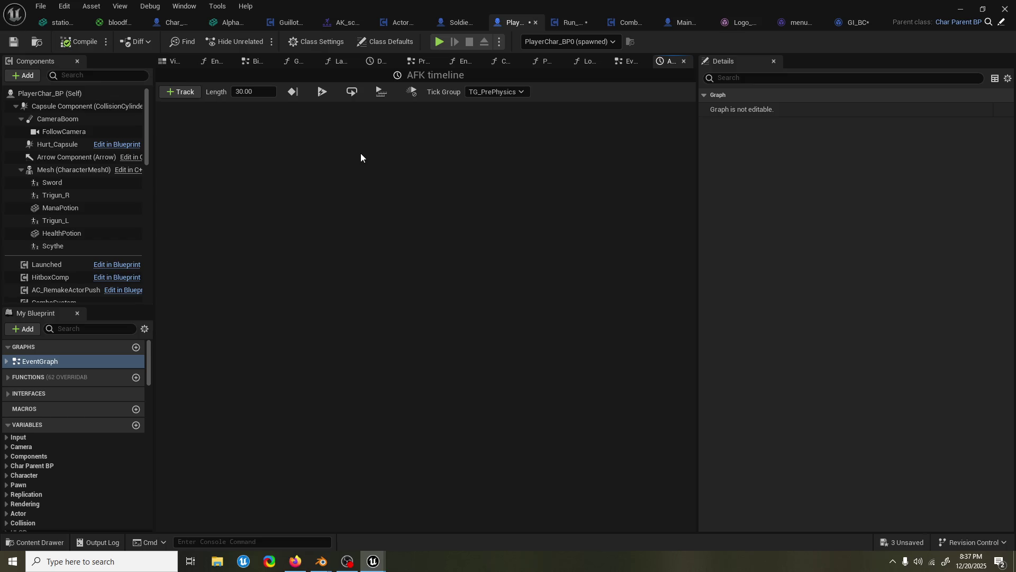
Compile and save PlayerChar_BP, then minimize the Blueprint editor
left_click(86, 43)
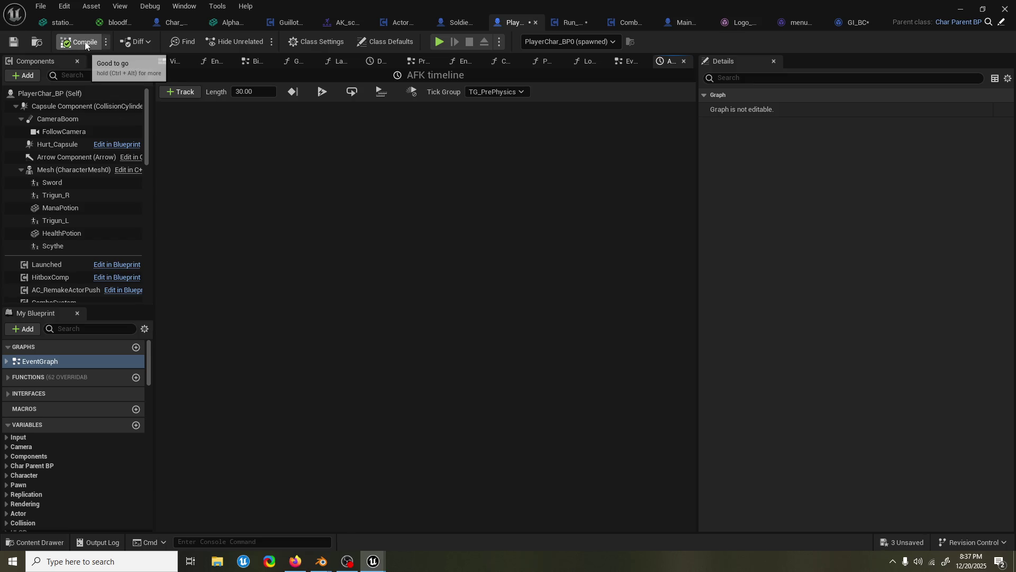
key("ctrl+s")
left_click(959, 10)
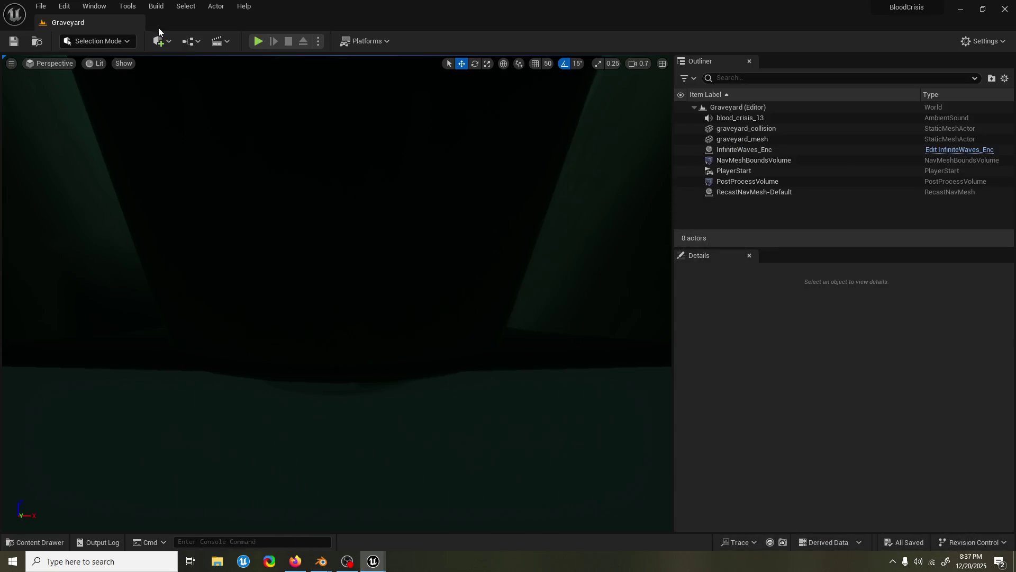
Playtest idle until the AFK timeout loads MainMenuLevel, then stop and open Recent Levels
left_click(258, 41)
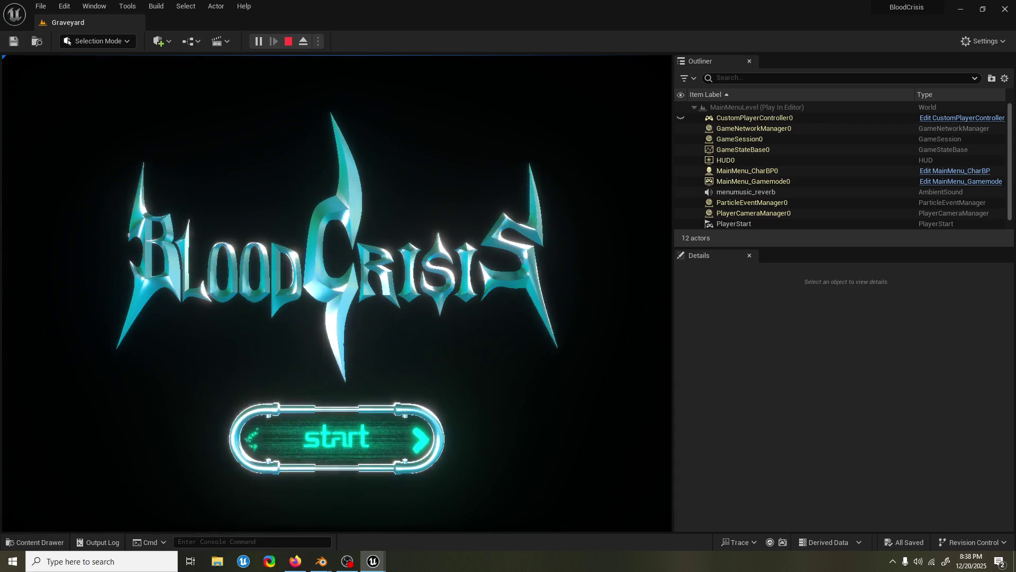
key("Escape")
left_click(41, 6)
Dismiss the File menu, fly the viewport camera toward the central platform, and start a playtest
mouse_move(118, 71)
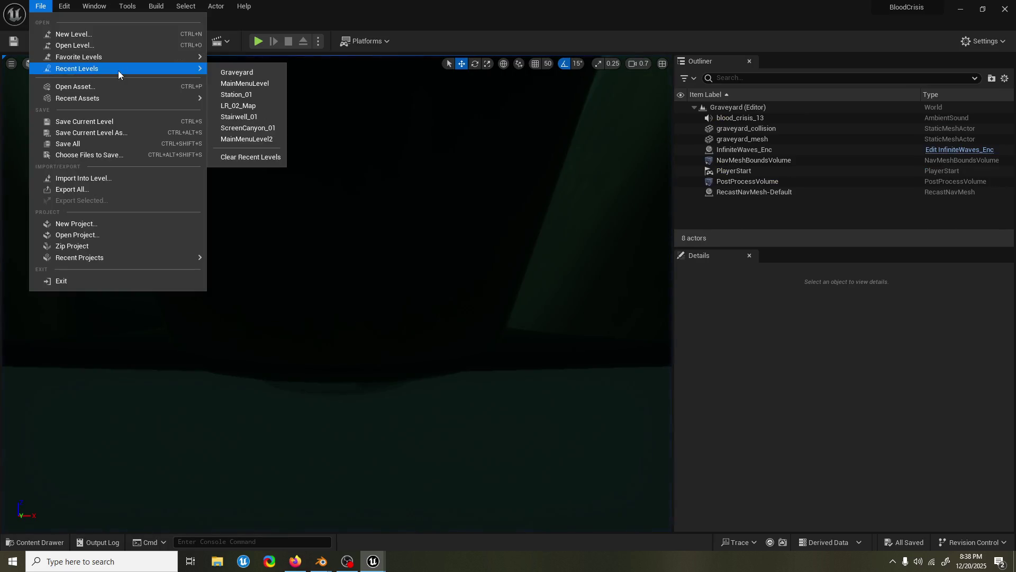
left_click(401, 15)
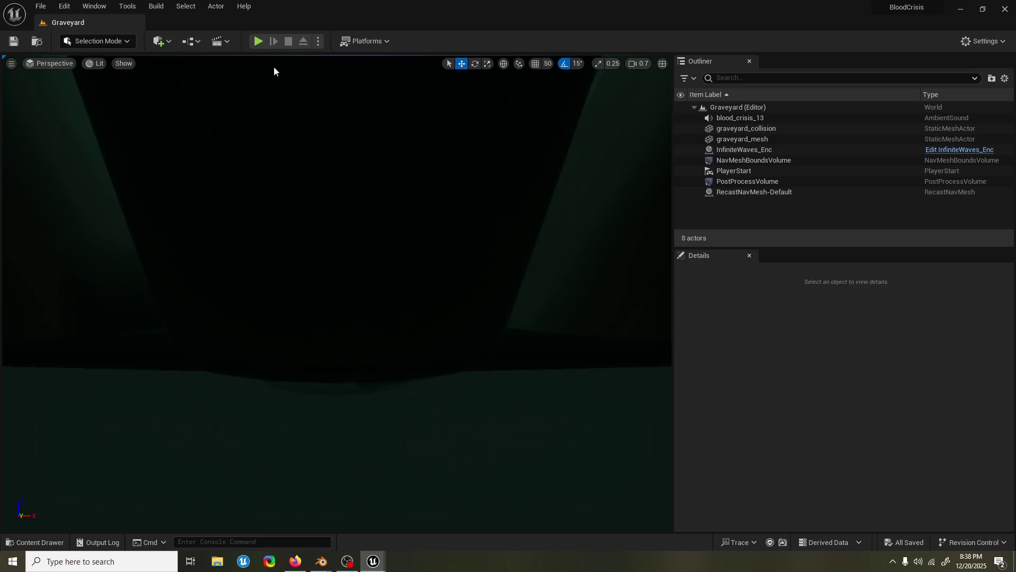
scroll(337, 292, "up", 3)
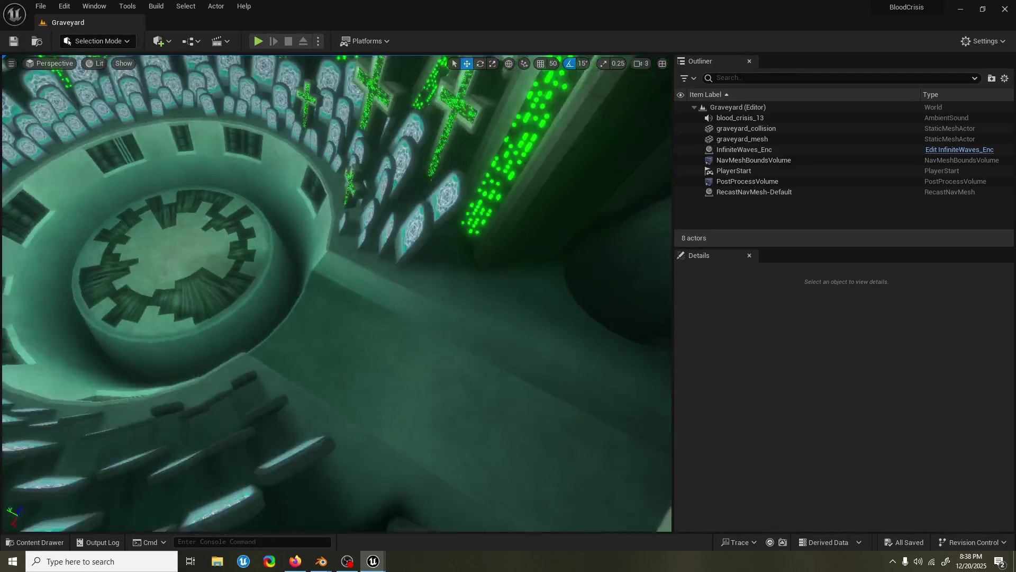
scroll(337, 293, "down", 2)
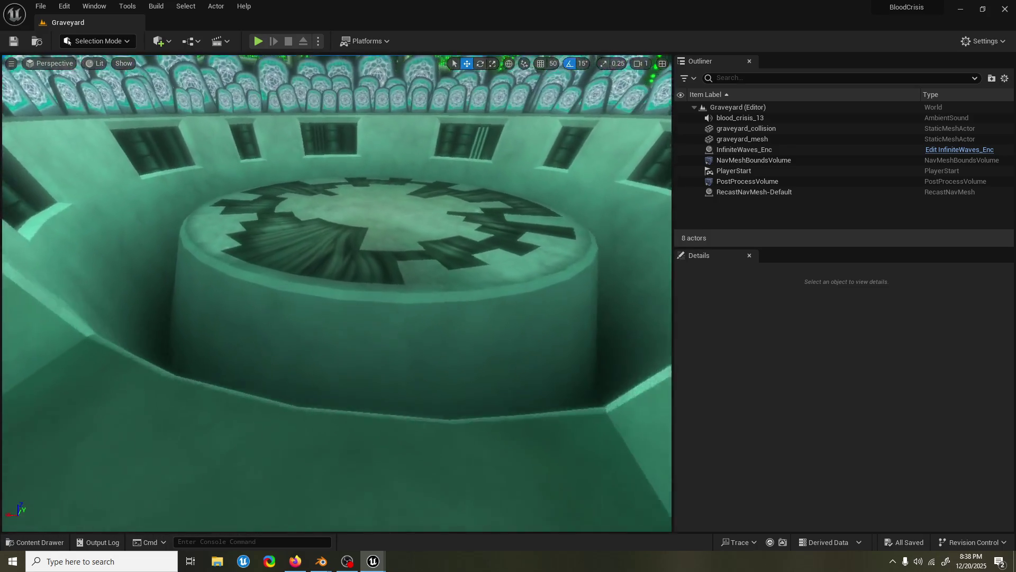
scroll(336, 293, "down", 1)
key("w")
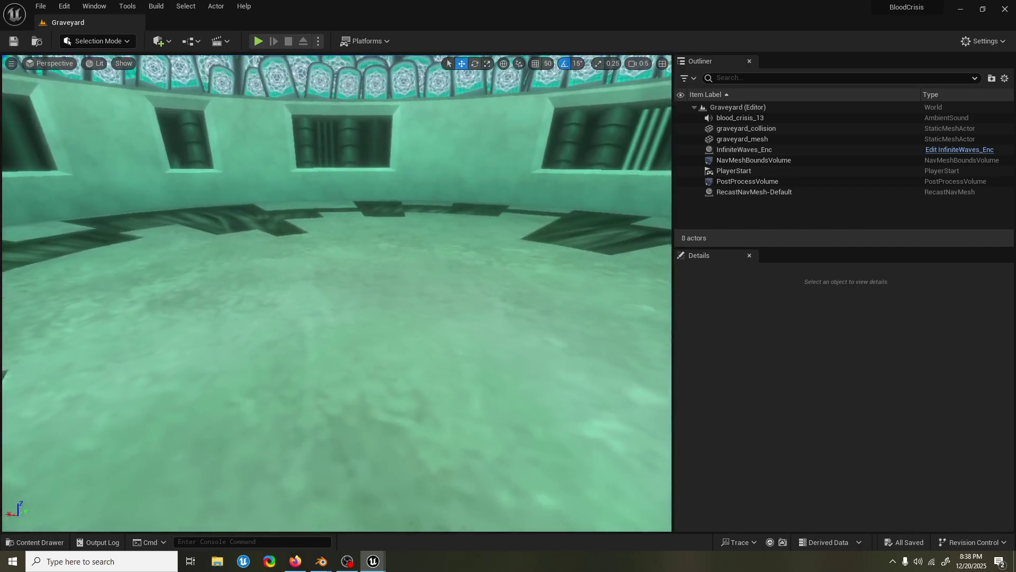
key("s")
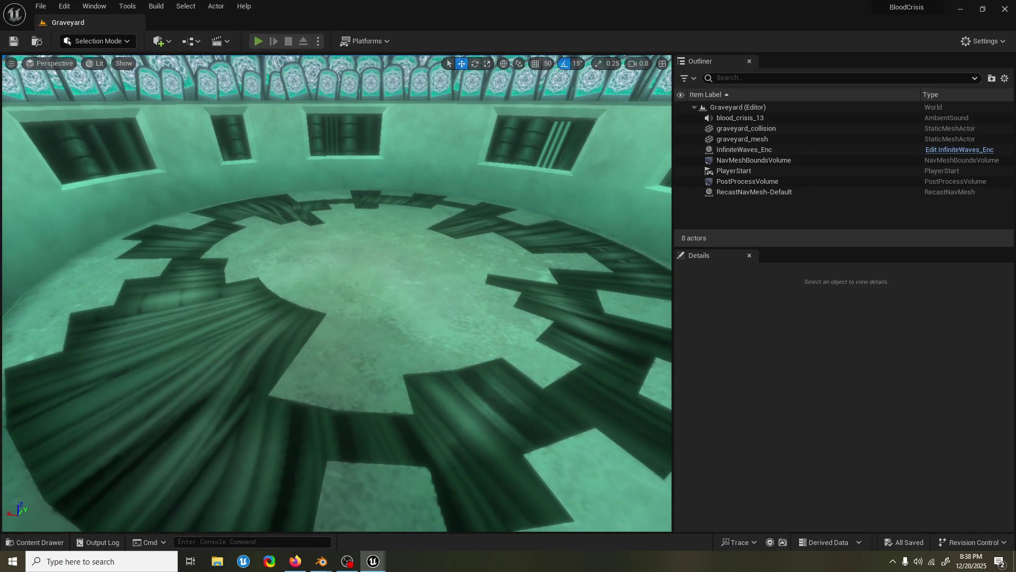
key("alt+p")
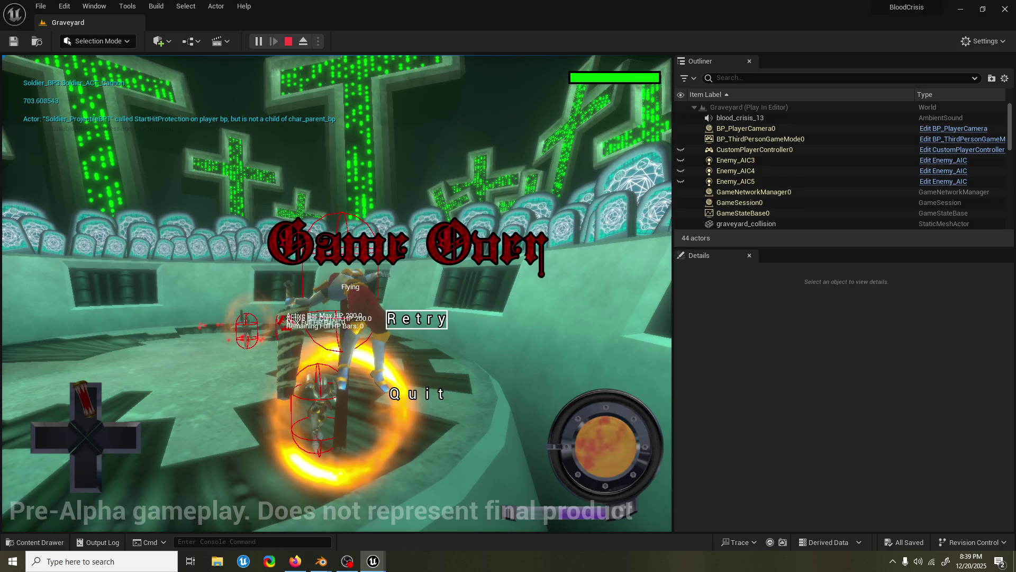
Restart the Graveyard level with Retry after reaching Game Over
key("Return")
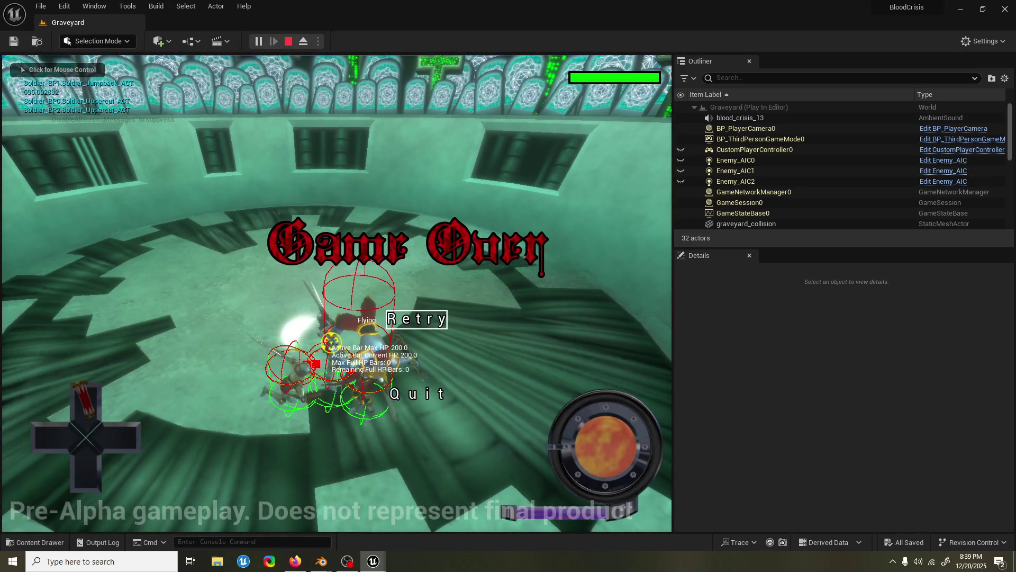
Retry the level three times after Game Over, then stop the playtest and select InfiniteWaves_Enc
key("Return")
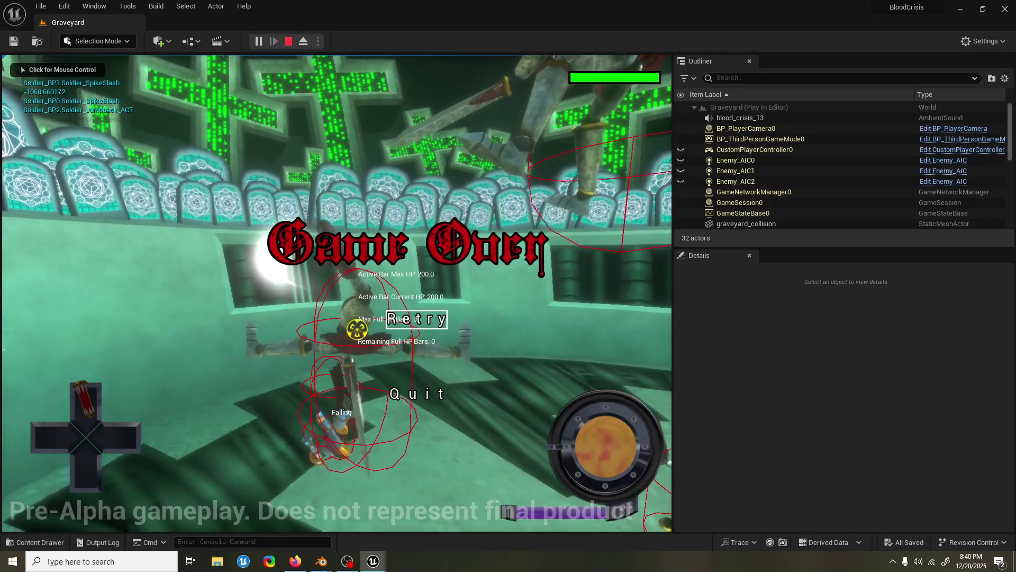
left_click(416, 319)
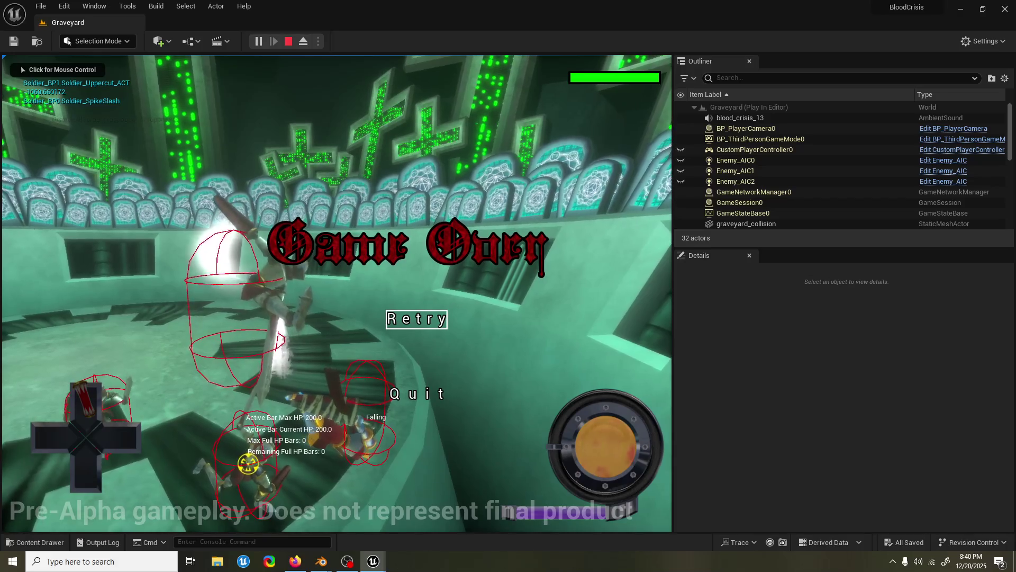
key("Return")
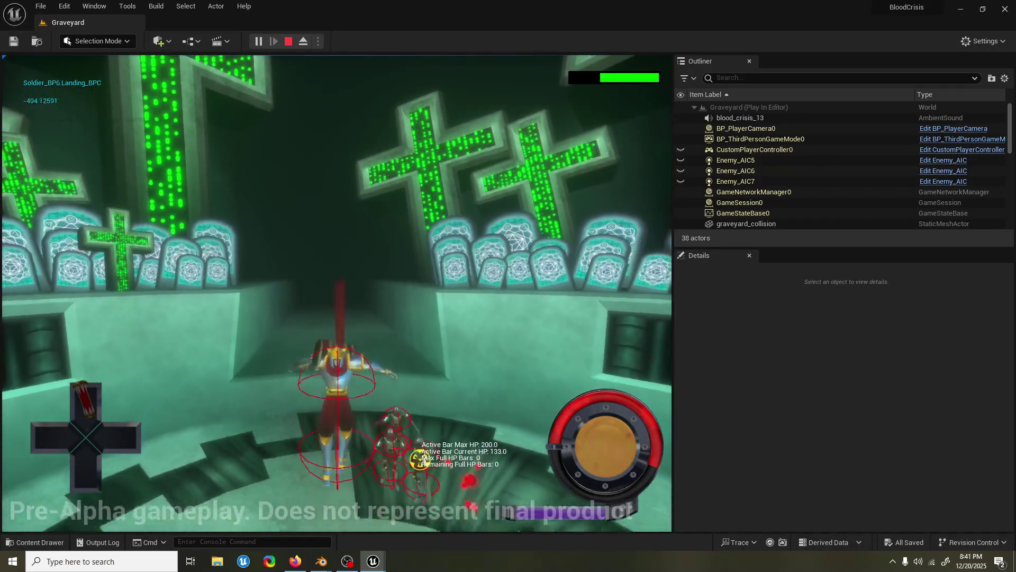
key("Escape")
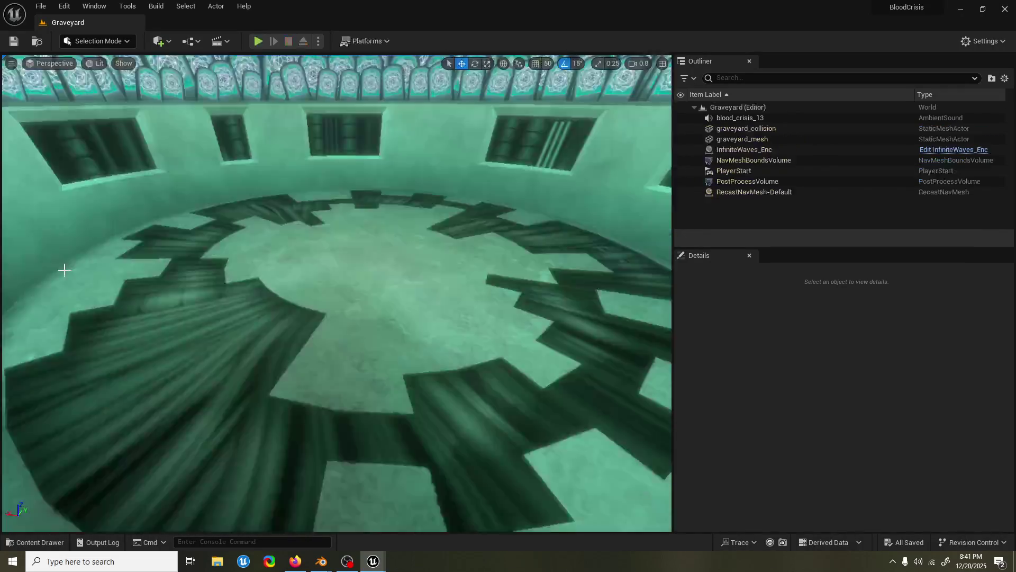
left_click(783, 151)
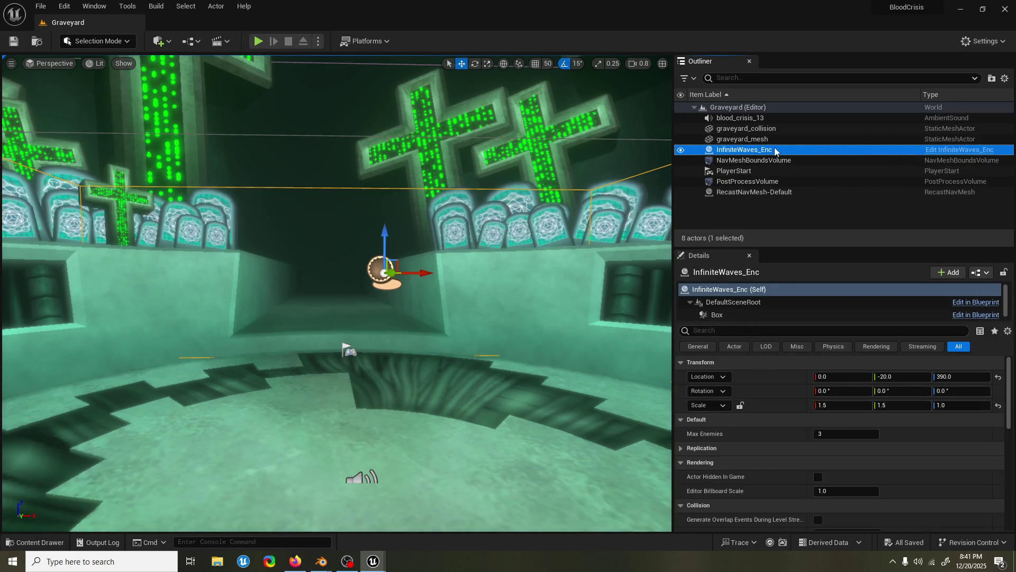
Browse to the InfiniteWaves_Enc asset and open the InfiniteWaves_EnemyDT data table
right_click(775, 152)
left_click(826, 169)
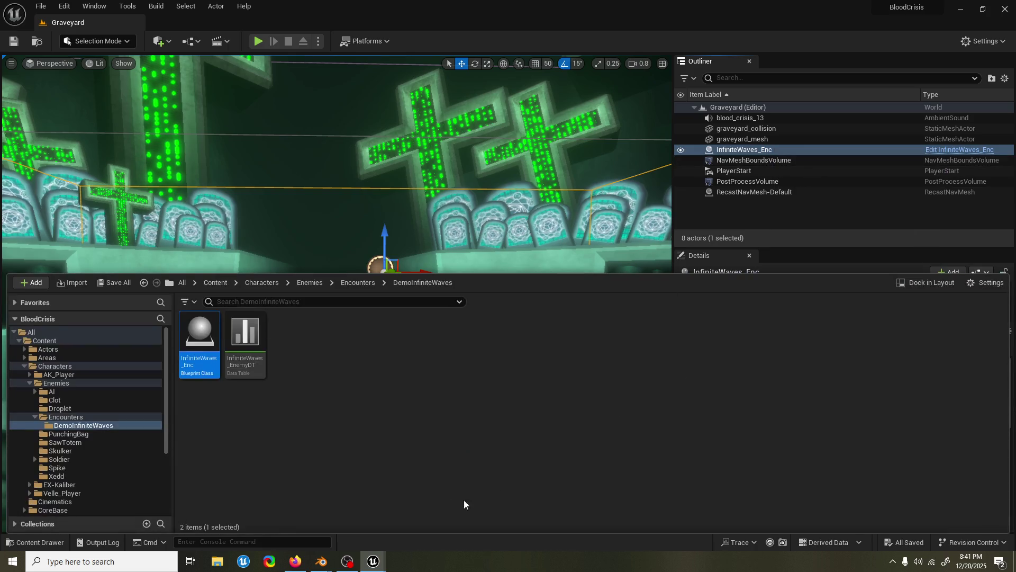
double_click(213, 347)
left_click(29, 539)
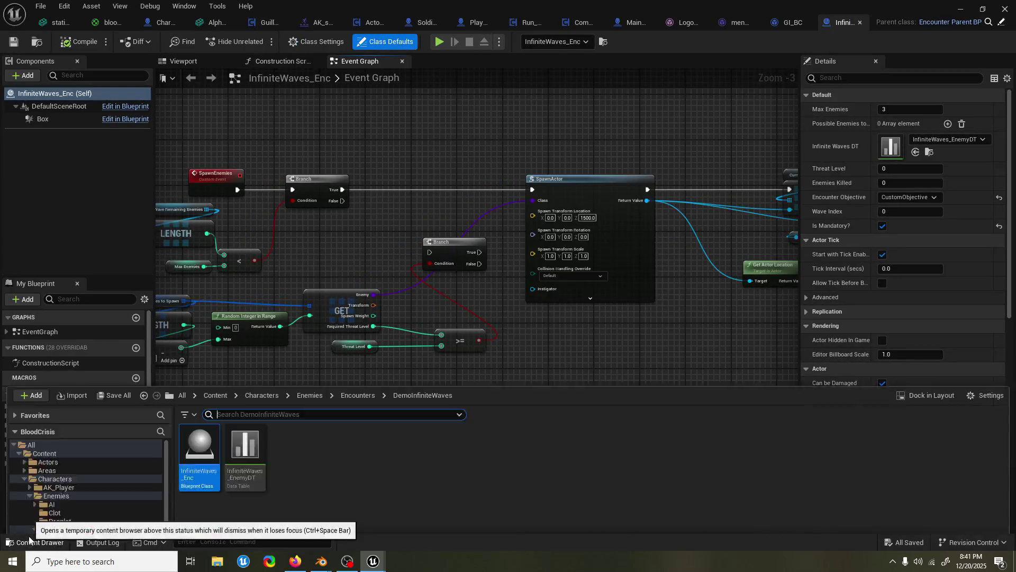
left_click(257, 355)
double_click(257, 355)
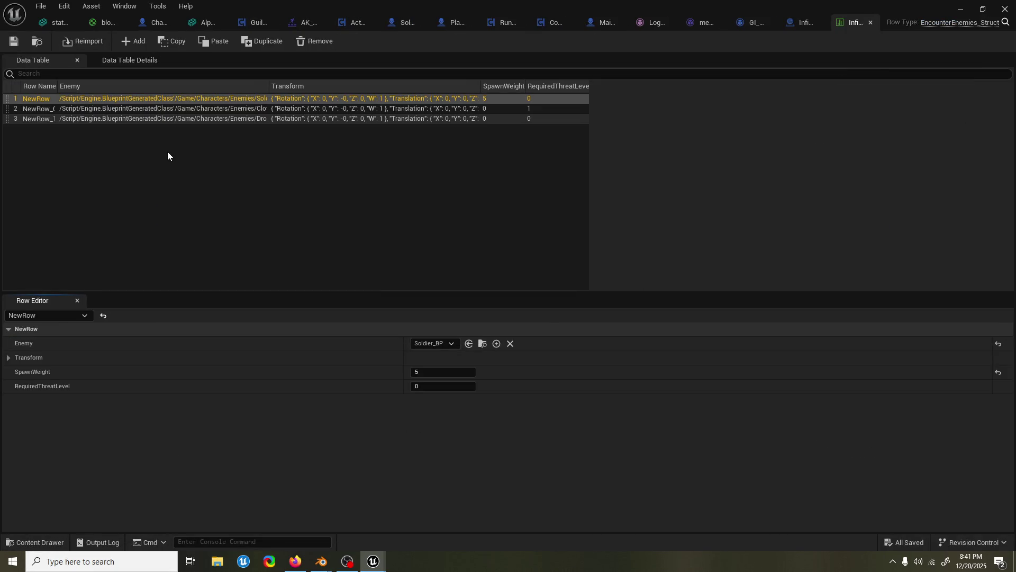
Set the clot_BPC row's SpawnWeight to 1 and save the data table
left_click(134, 106)
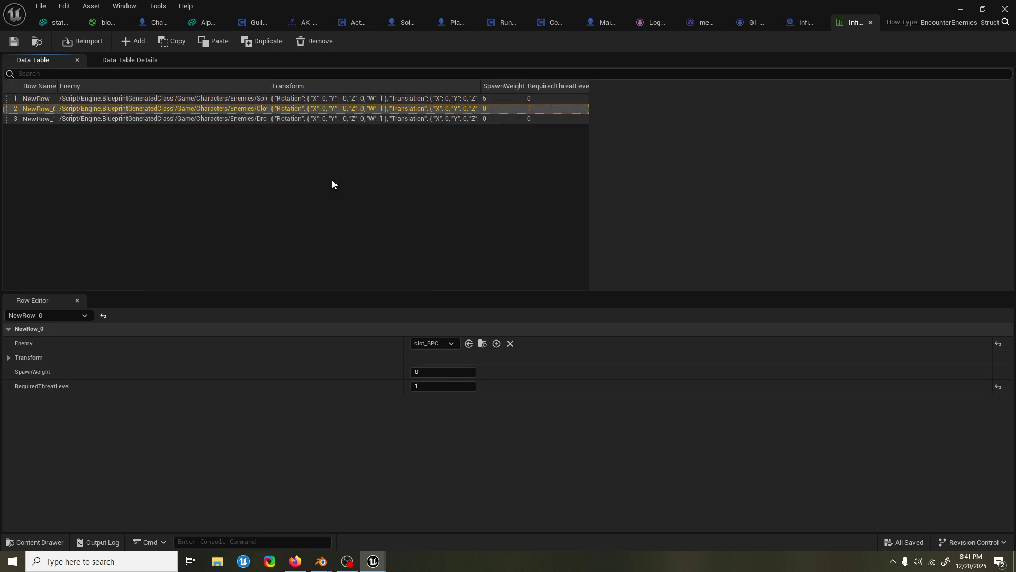
left_click(349, 99)
left_click(350, 109)
left_click(447, 370)
type("1")
key("Return")
left_click(226, 118)
left_click(233, 108)
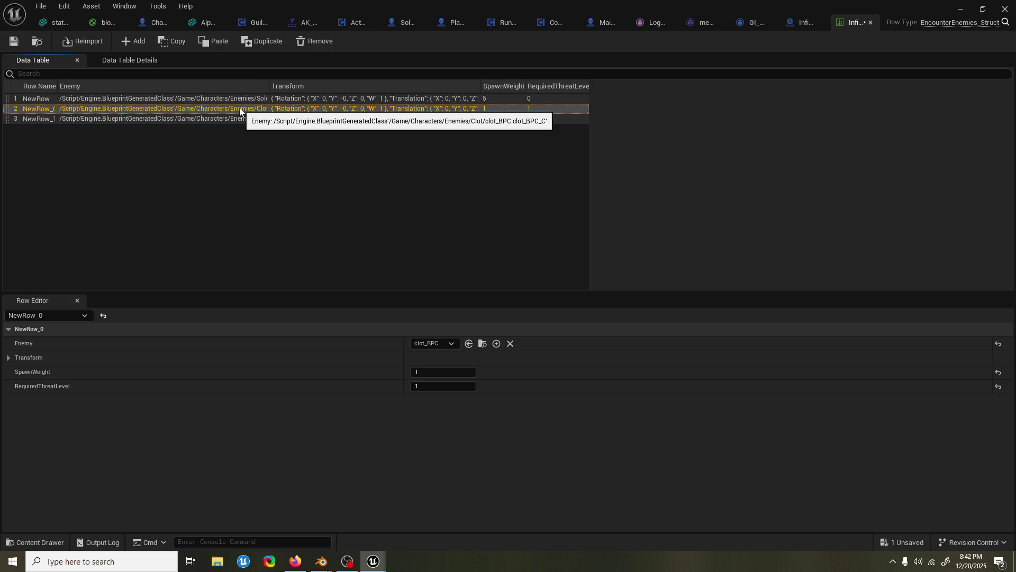
key("ctrl+s")
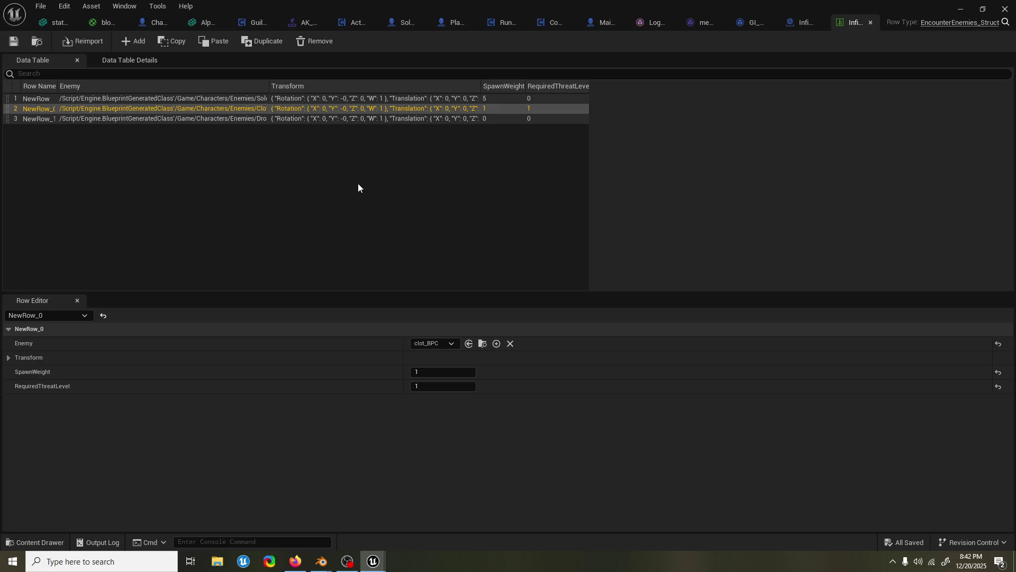
Return to the InfiniteWaves_Enc Event Graph
left_click(37, 542)
left_click(526, 183)
left_click(802, 22)
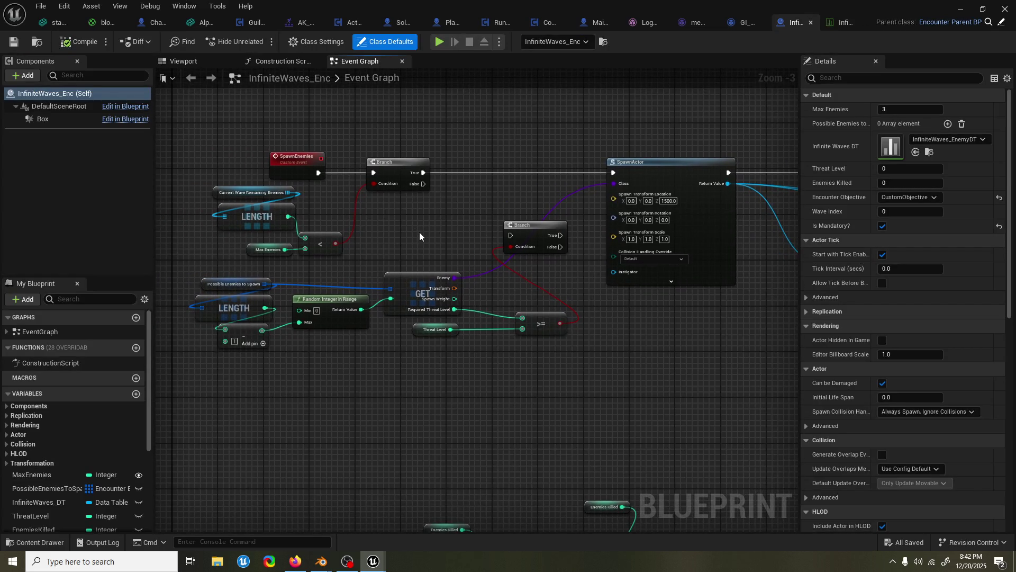
Review the SpawnActor logic in the Event Graph, then switch to the InfiniteWaves_EnemyDT table
mouse_move(420, 233)
left_mouse_down()
mouse_move(293, 243)
mouse_move(434, 264)
left_mouse_up()
scroll(476, 264, "down", 6)
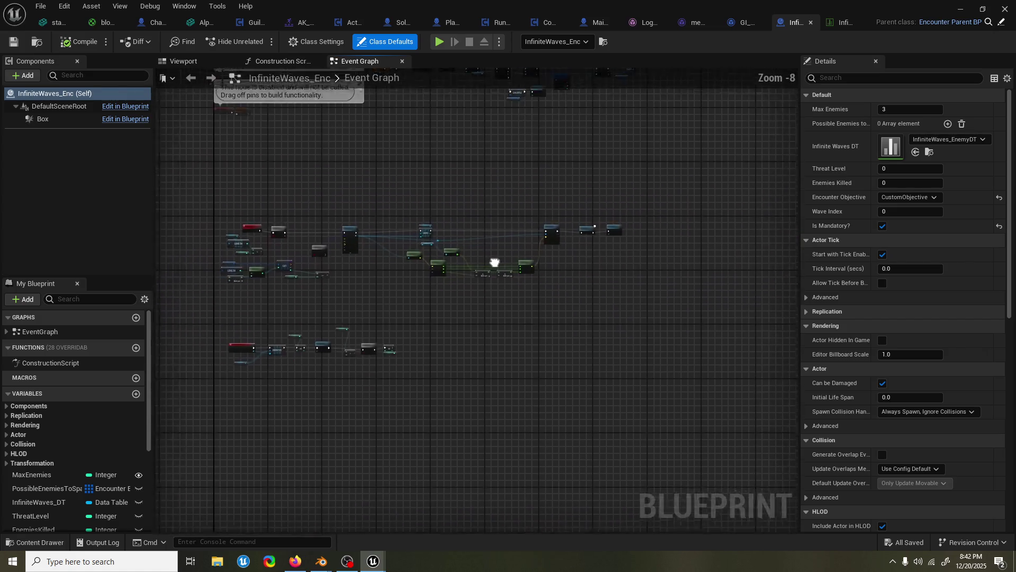
scroll(476, 276, "up", 5)
scroll(477, 265, "up", 1)
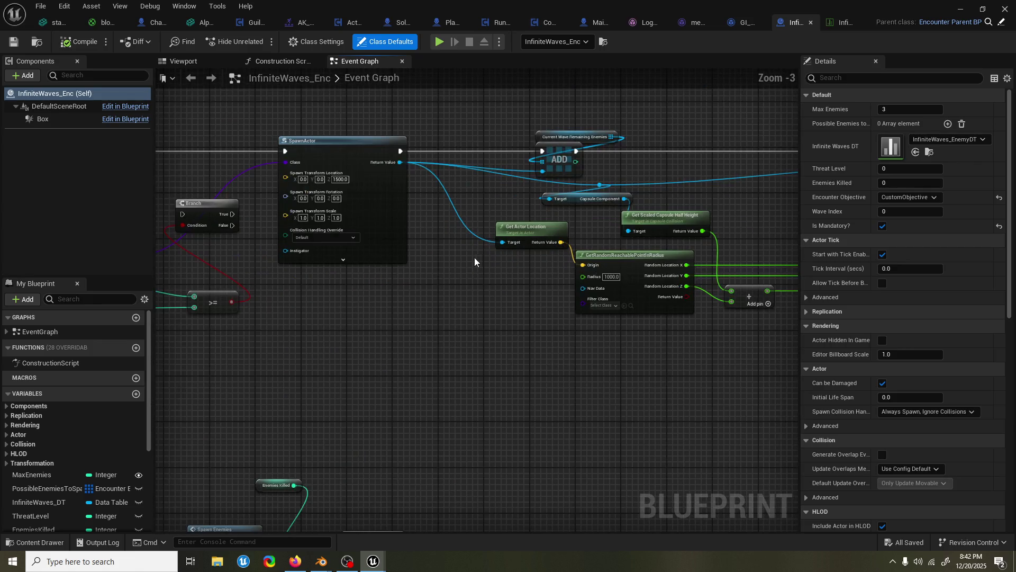
left_click_drag(475, 257, 638, 257)
left_click_drag(360, 271, 510, 264)
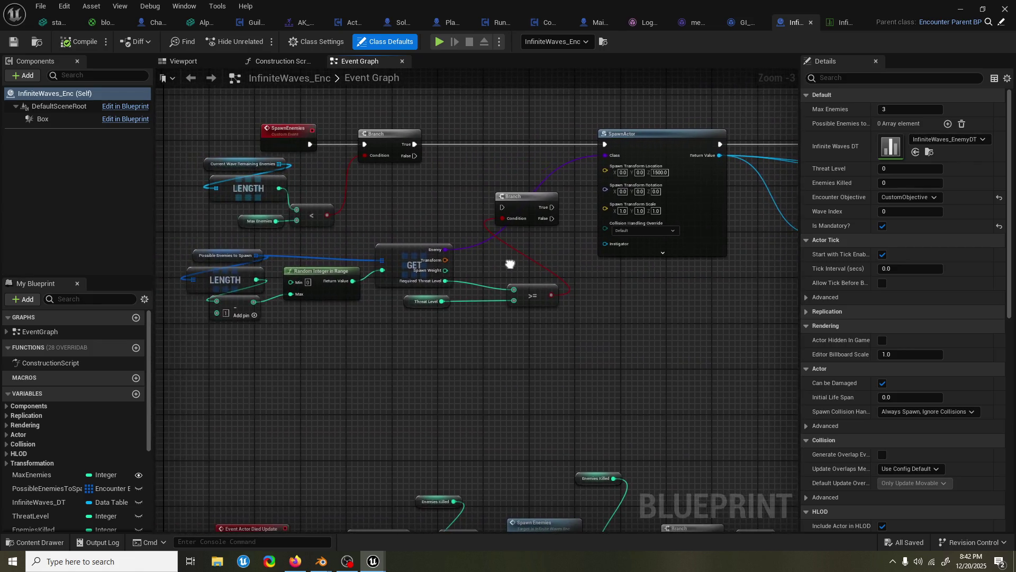
scroll(301, 244, "up", 1)
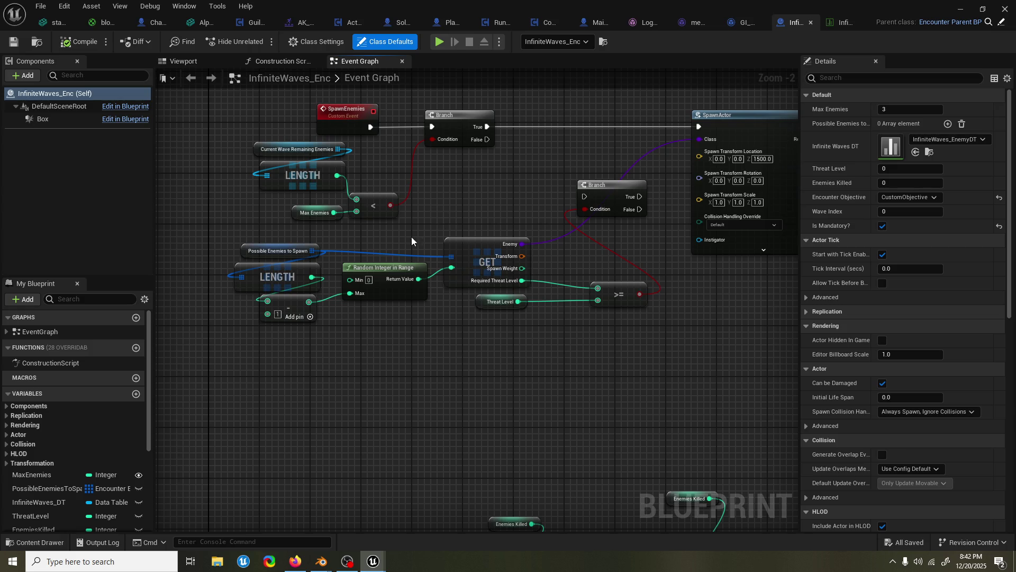
left_click(831, 26)
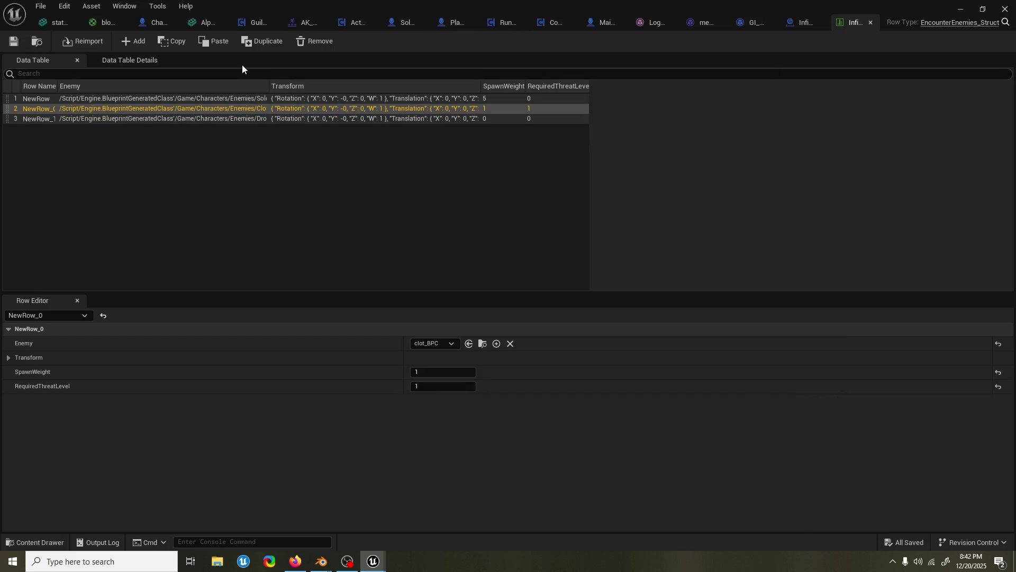
Add a MaxOfType member to the EncounterEnemies_Struct row structure and save it
left_click(975, 23)
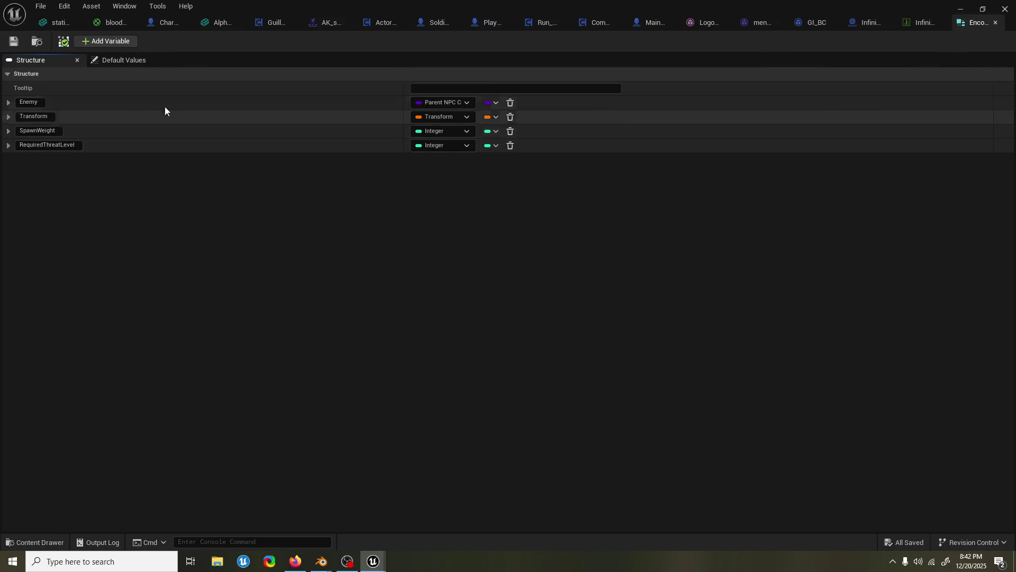
left_click(98, 41)
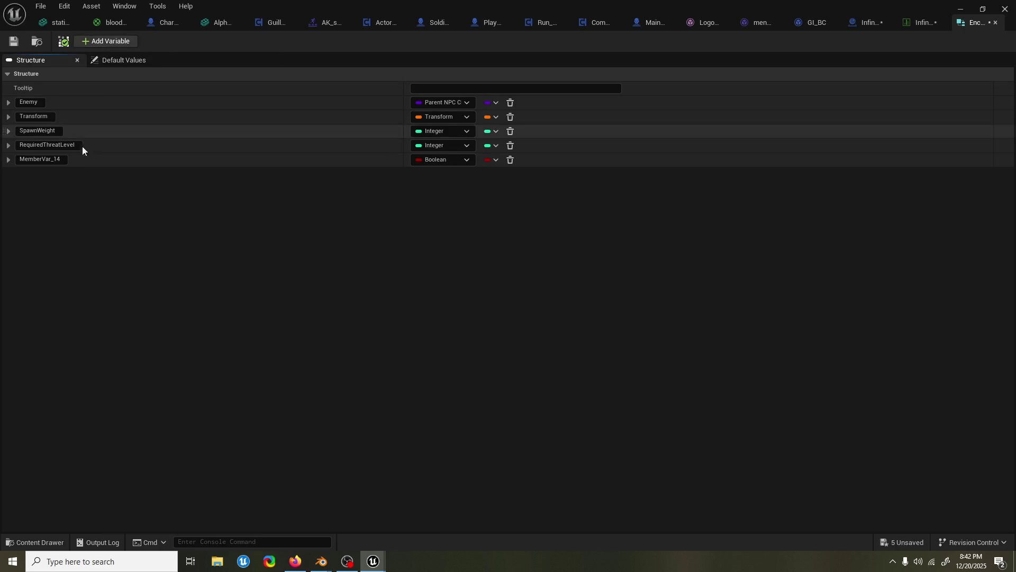
left_click(59, 160)
type("Max")
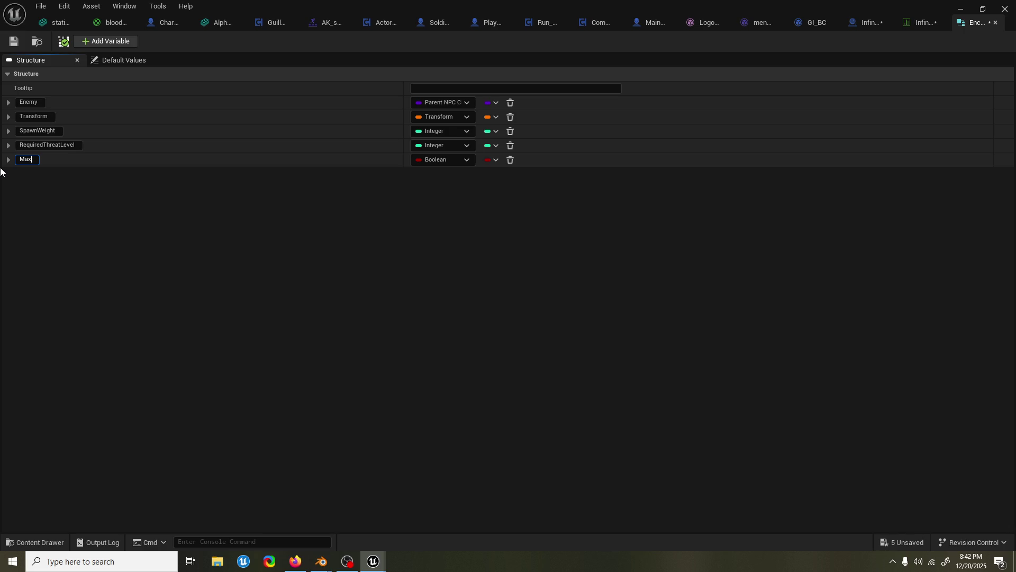
type("OfType")
left_click(14, 41)
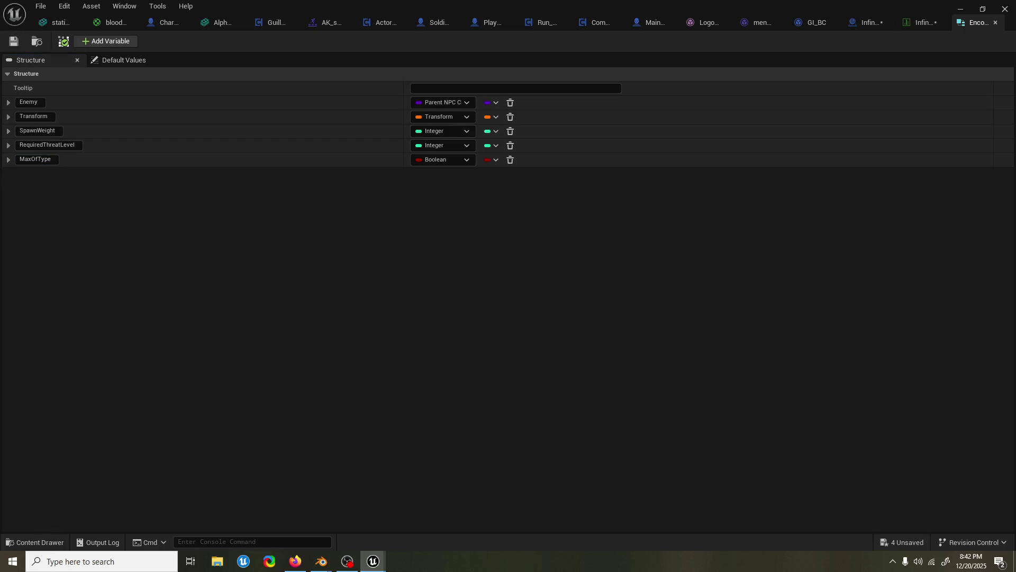
left_click(995, 23)
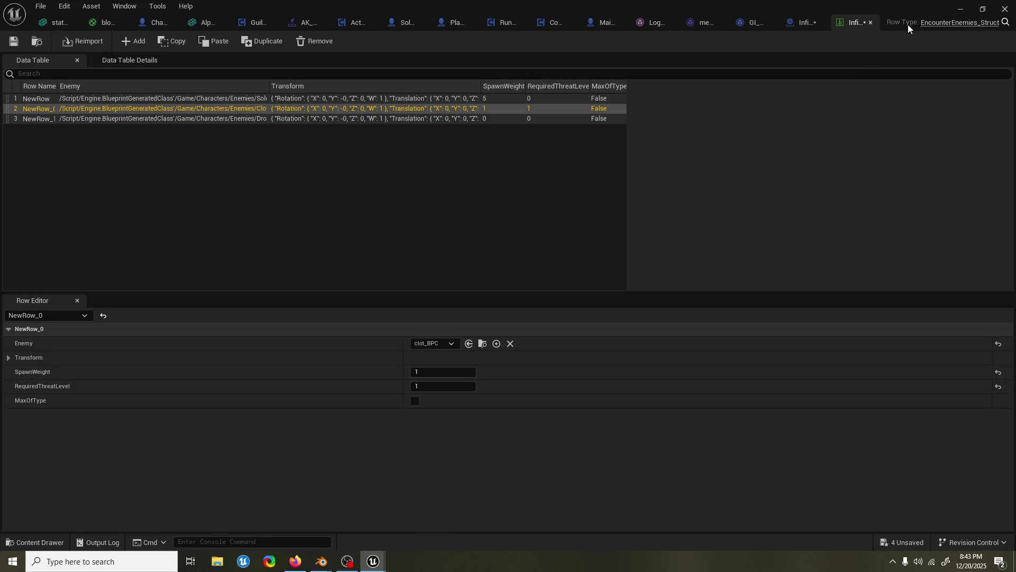
Change MaxOfType's type to Integer and save the structure
left_click(938, 24)
left_click(462, 159)
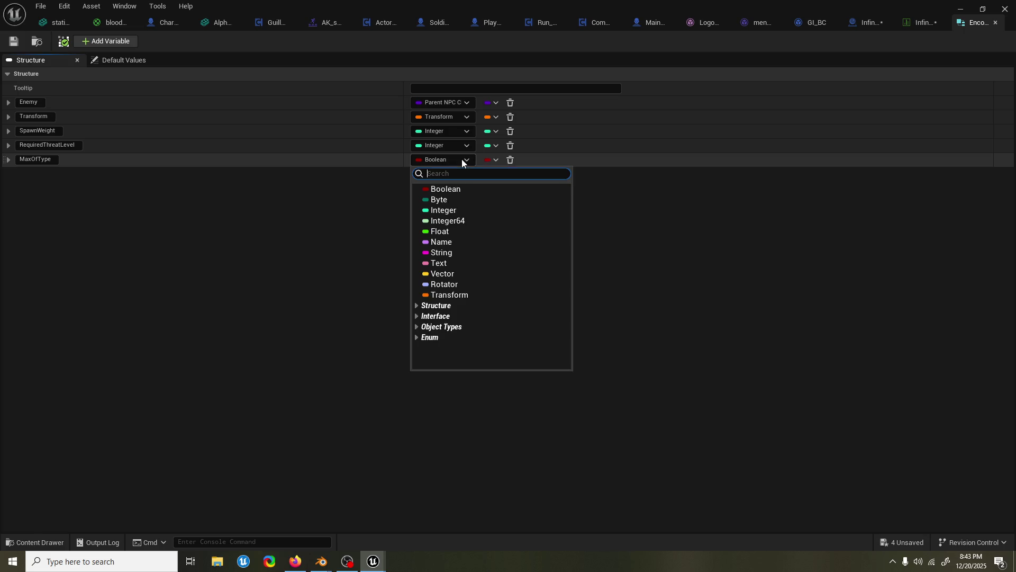
left_click(461, 210)
left_click(14, 42)
left_click(918, 23)
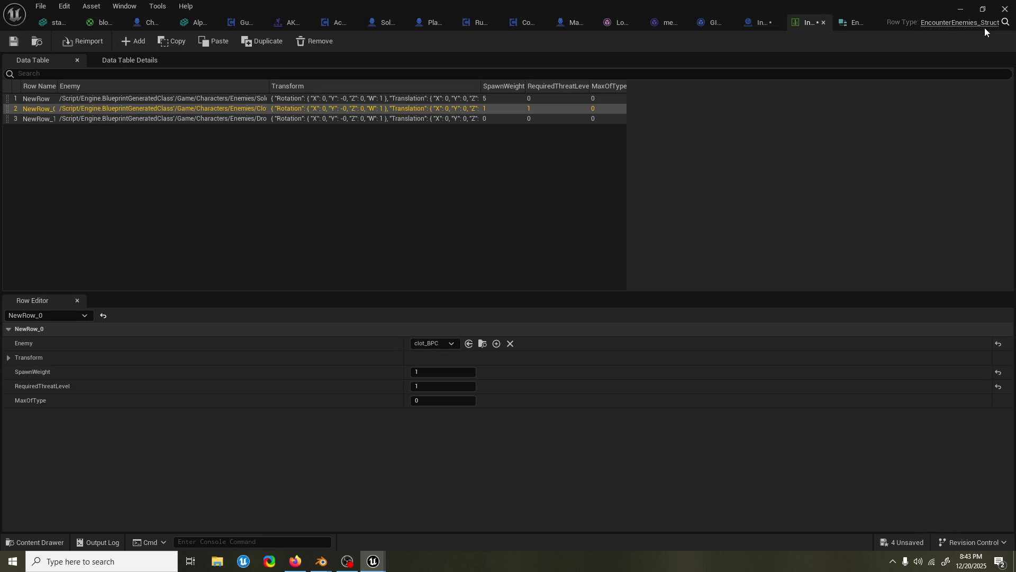
Set the Soldier_BP row's MaxOfType to 5
left_click(870, 22)
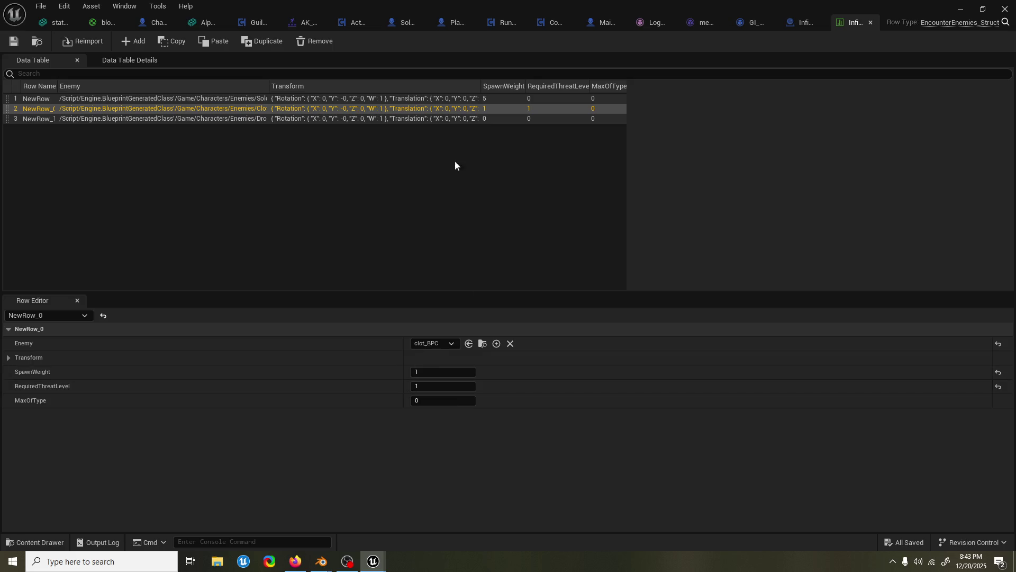
left_click(232, 100)
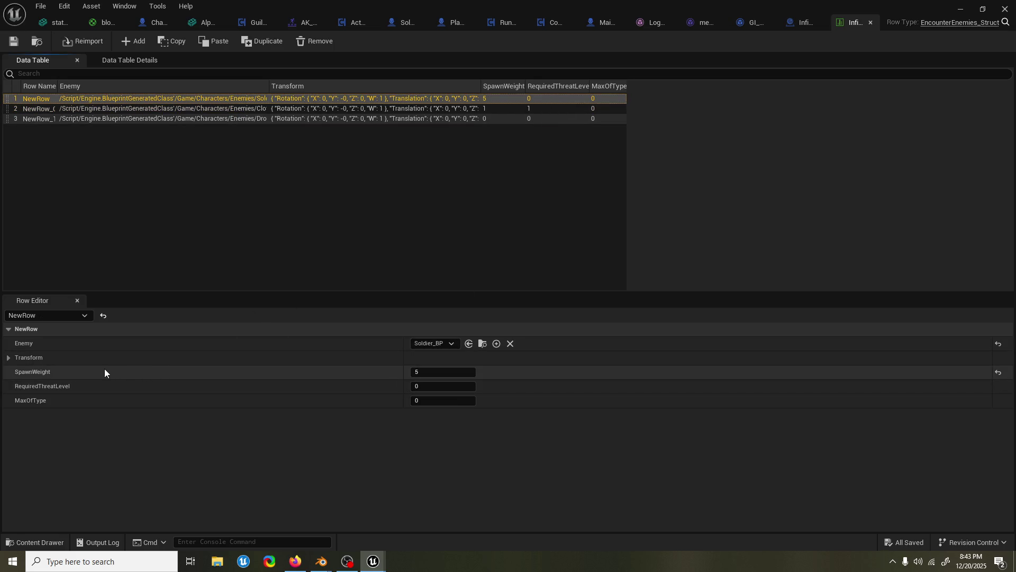
left_click(450, 402)
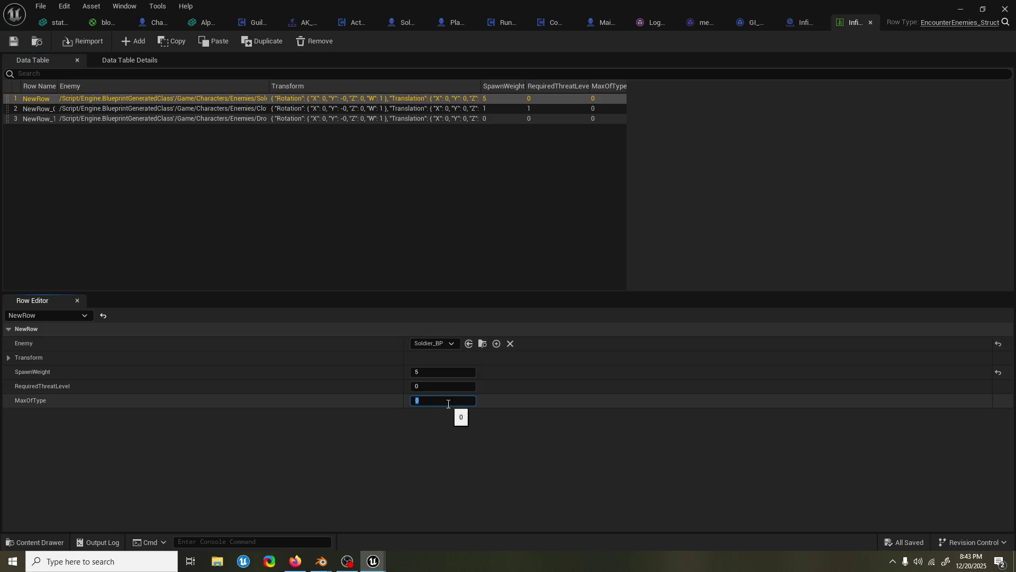
type("5")
key("Return")
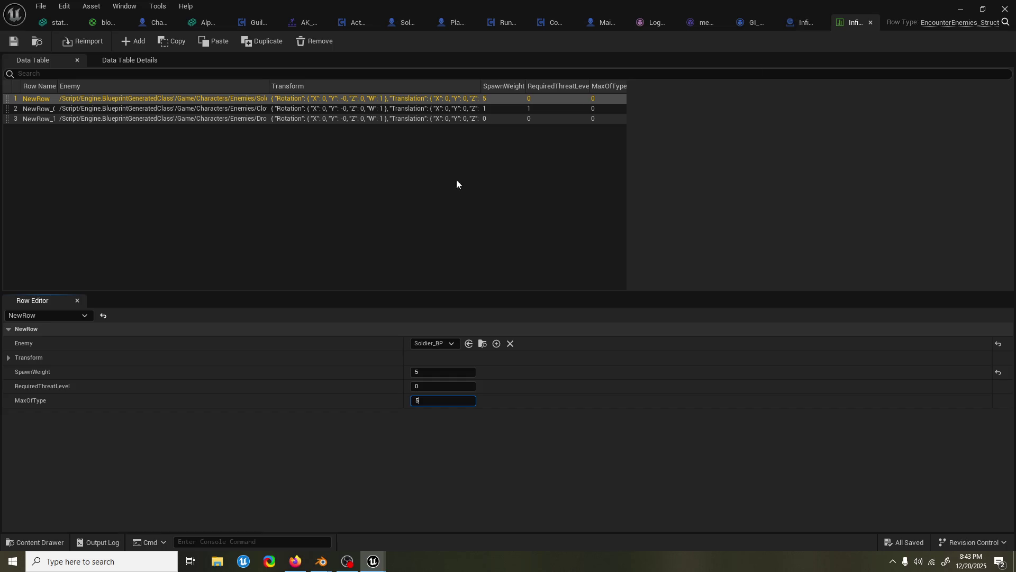
left_click(392, 115)
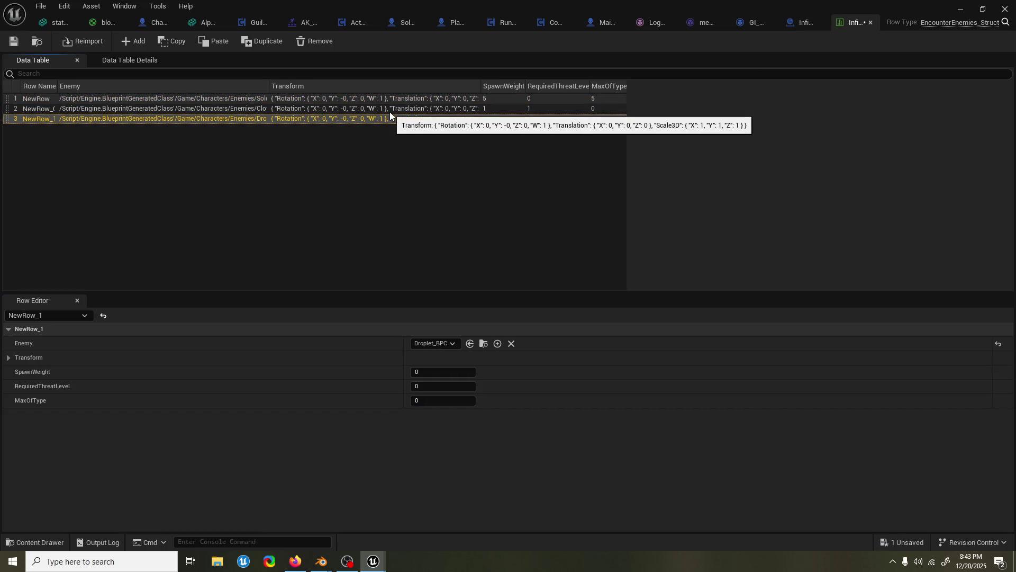
left_click(389, 112)
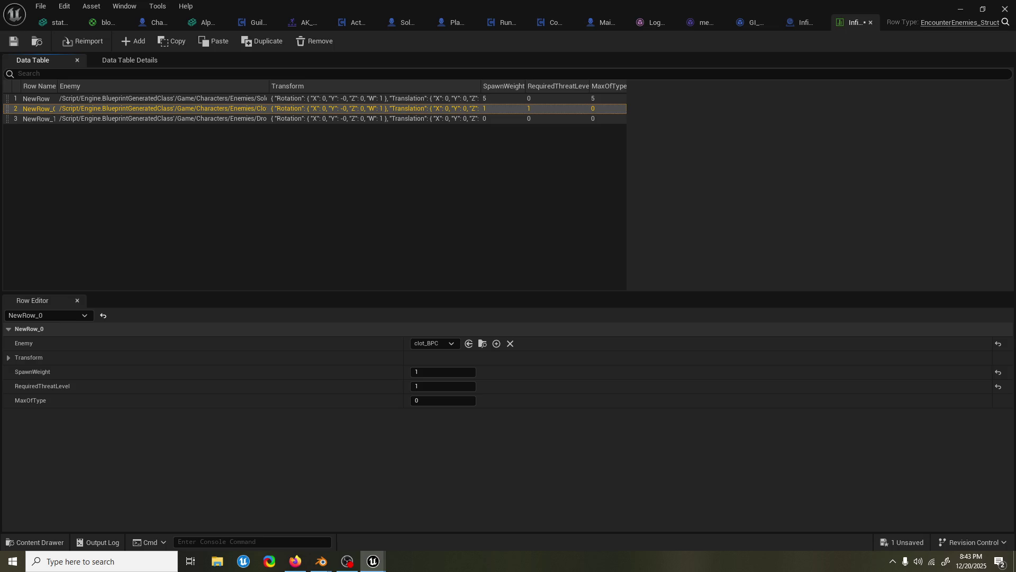
left_click(346, 560)
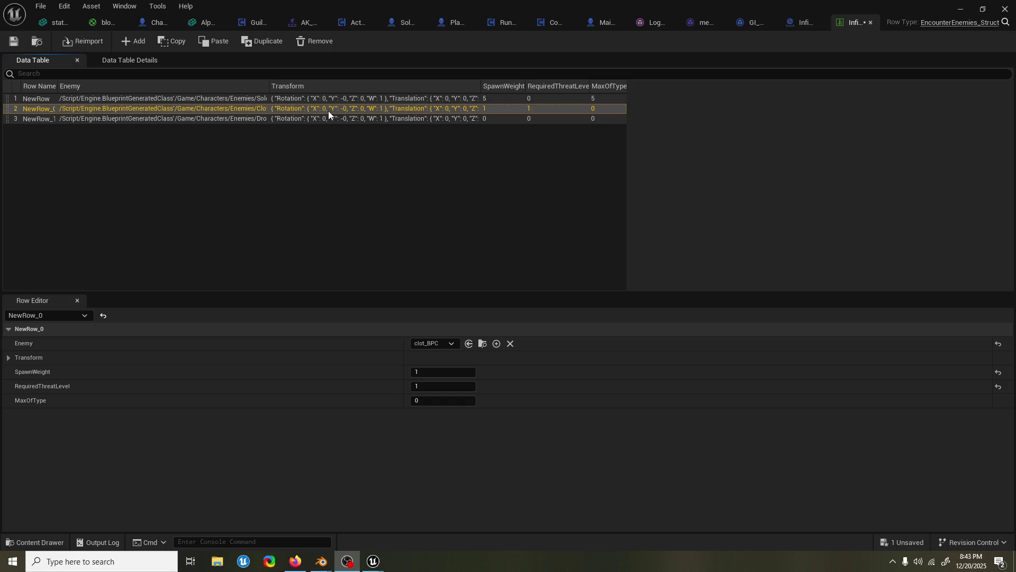
Set the clot_BPC row's MaxOfType to 1, save the table and close it
left_click(342, 101)
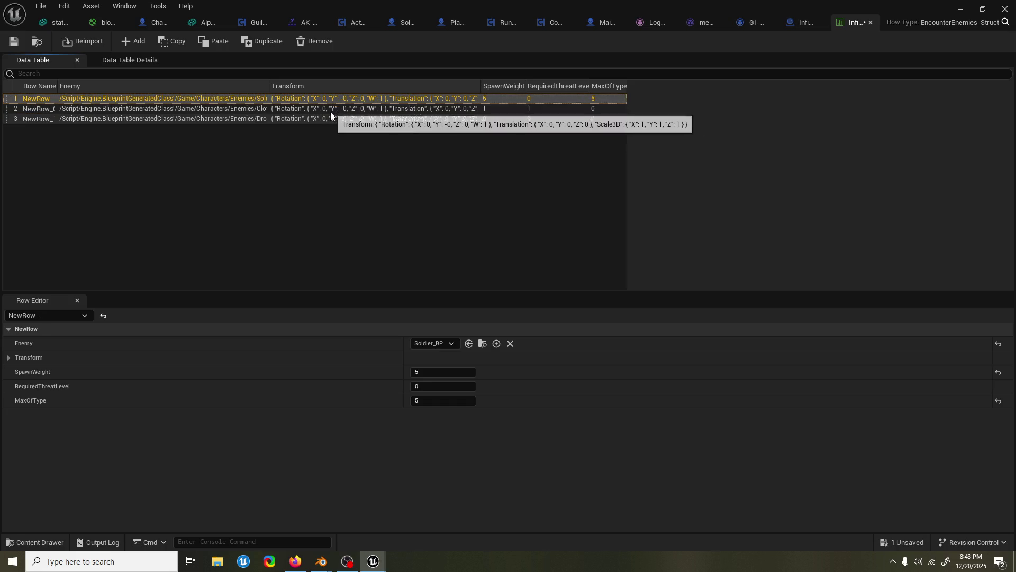
left_click(330, 112)
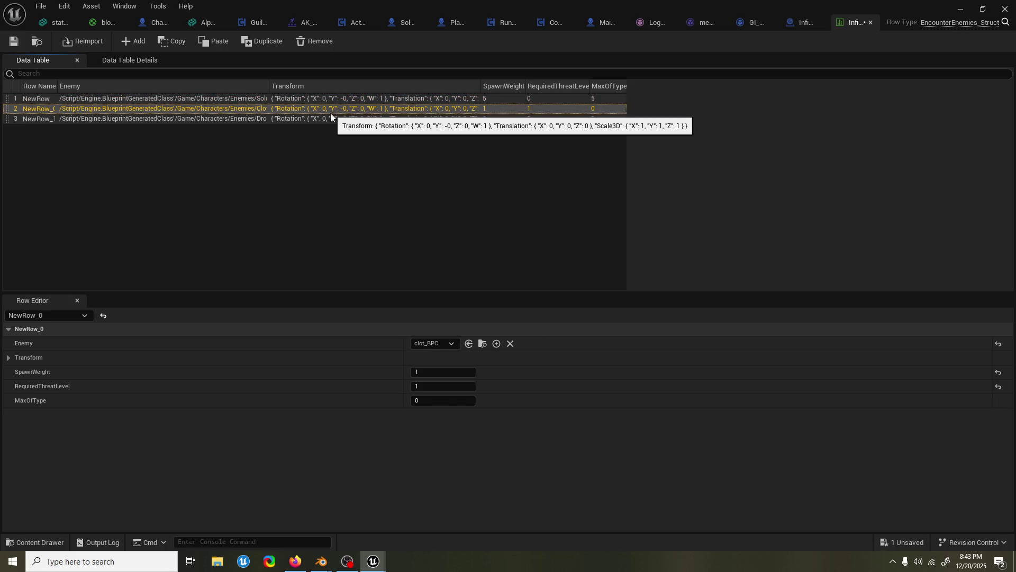
left_click(430, 401)
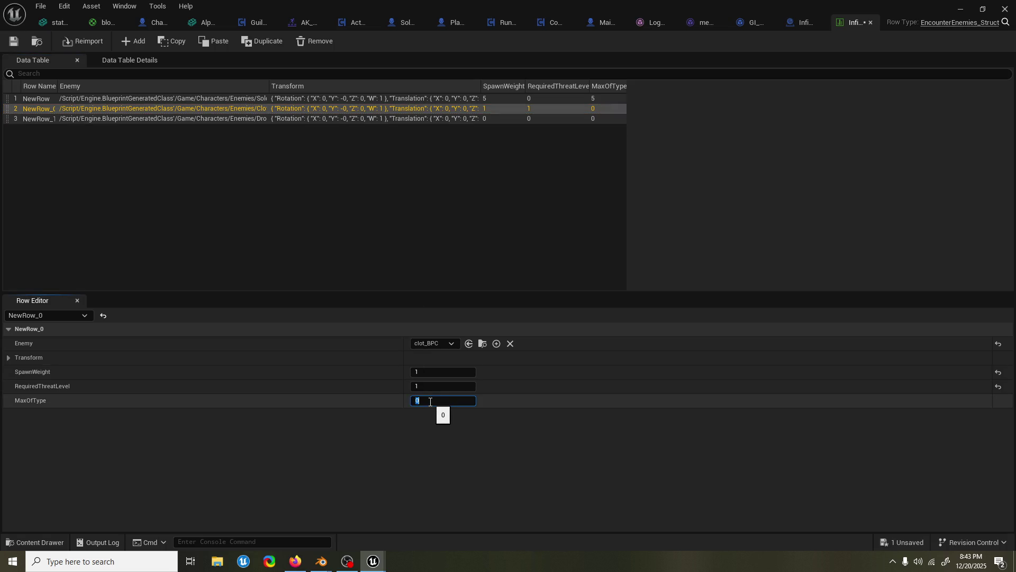
type("1")
left_click(13, 41)
left_click(961, 10)
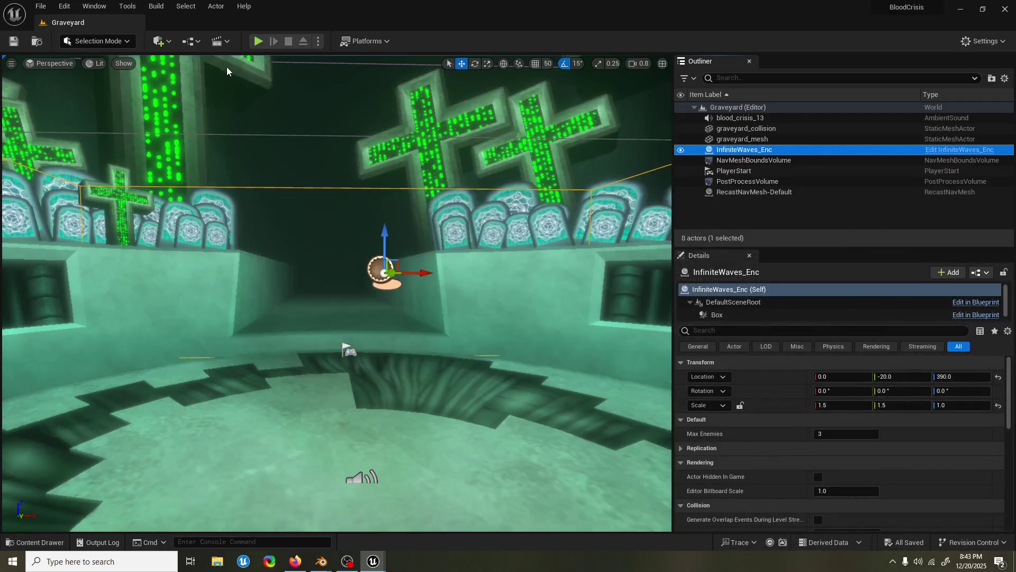
Start Play In Editor in the Graveyard level to fight the enemy waves
left_click(258, 40)
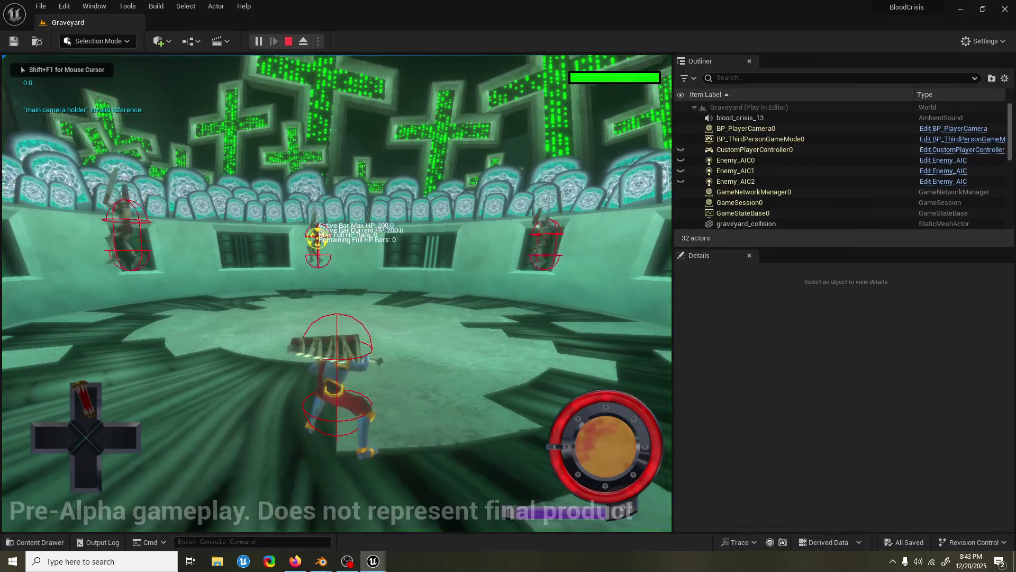